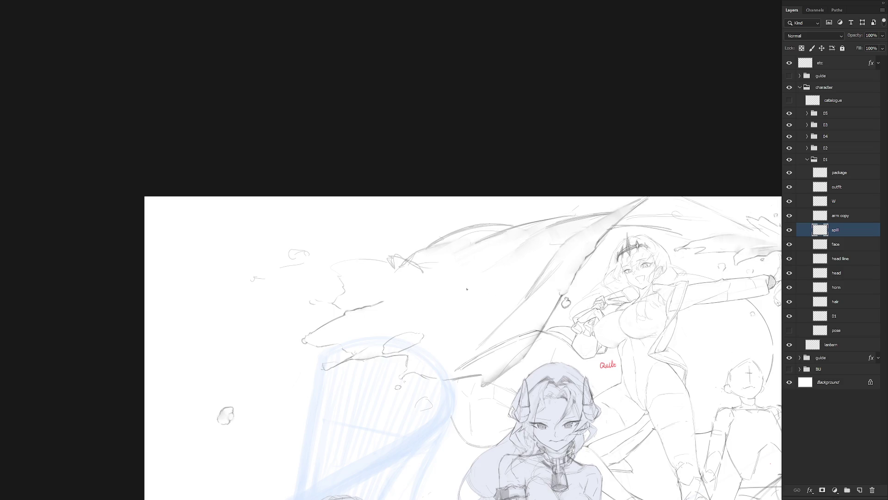
- Hatch two faint pencil strokes along the cape, then select and clear a small triangular area
left_click_drag(408, 322, 457, 287)
left_click_drag(465, 318, 507, 284)
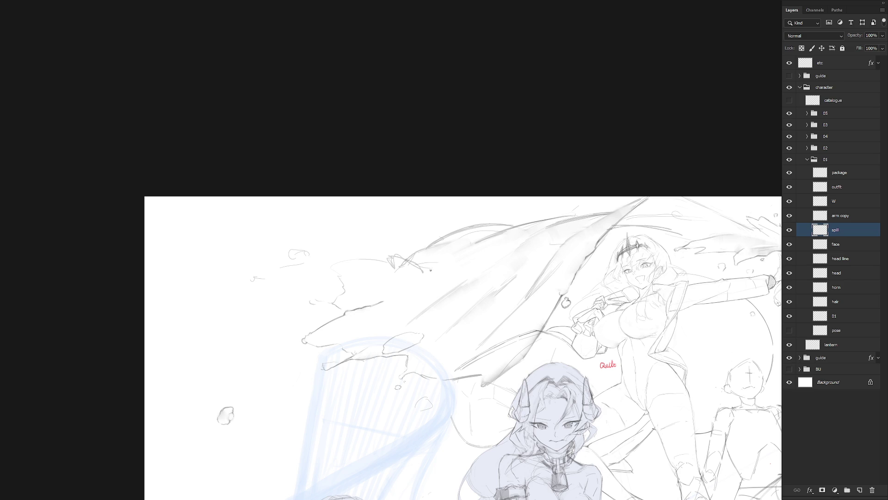
key("l")
mouse_move(420, 271)
left_mouse_down()
mouse_move(402, 259)
mouse_move(394, 279)
mouse_move(419, 272)
left_mouse_up()
key("ctrl+d")
- Tilt the canvas view about 25° clockwise, then reset it to level
key("r")
left_click_drag(526, 321, 503, 380)
key("Escape")
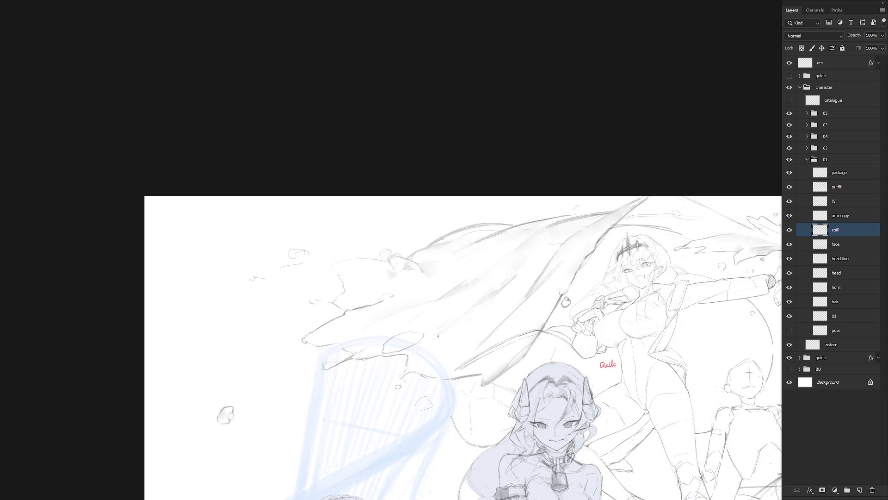
scroll(342, 328, "down", 2)
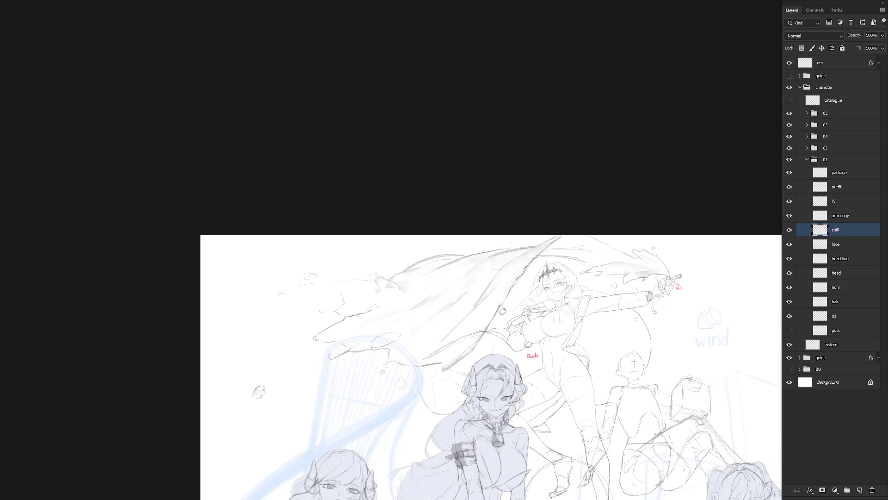
- Mirror the canvas horizontally and add short strokes at the cape edge and below the arc
scroll(606, 370, "down", 3)
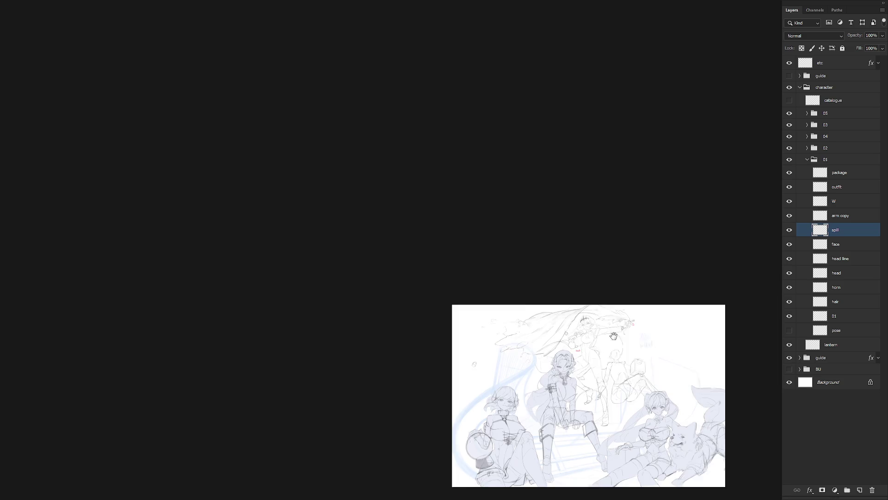
key("h")
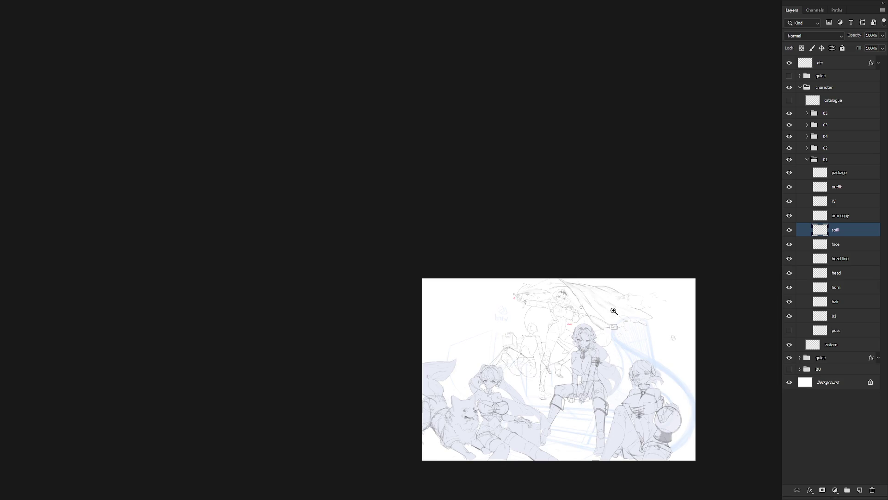
scroll(633, 310, "up", 3)
scroll(511, 289, "up", 1)
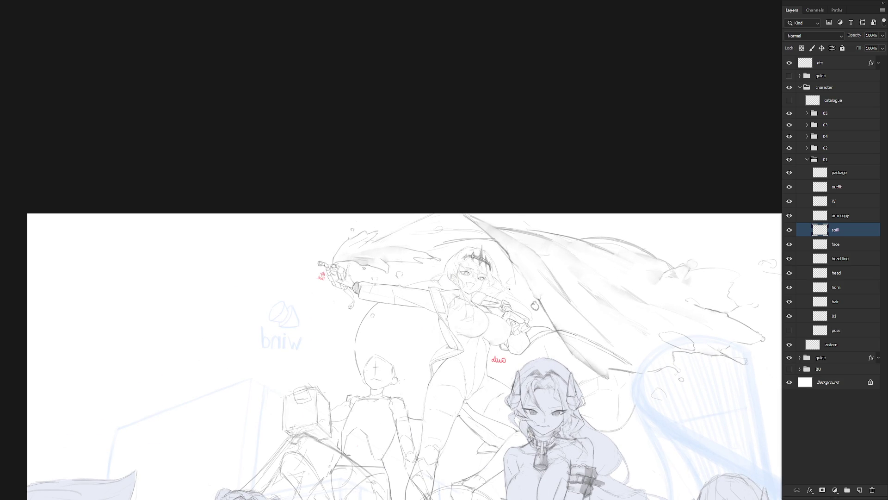
left_click_drag(515, 257, 512, 266)
left_click_drag(547, 316, 548, 338)
left_click_drag(608, 368, 632, 369)
- Sketch a small arc near the raised arm, then undo the dark shading on the ball
scroll(557, 372, "down", 2)
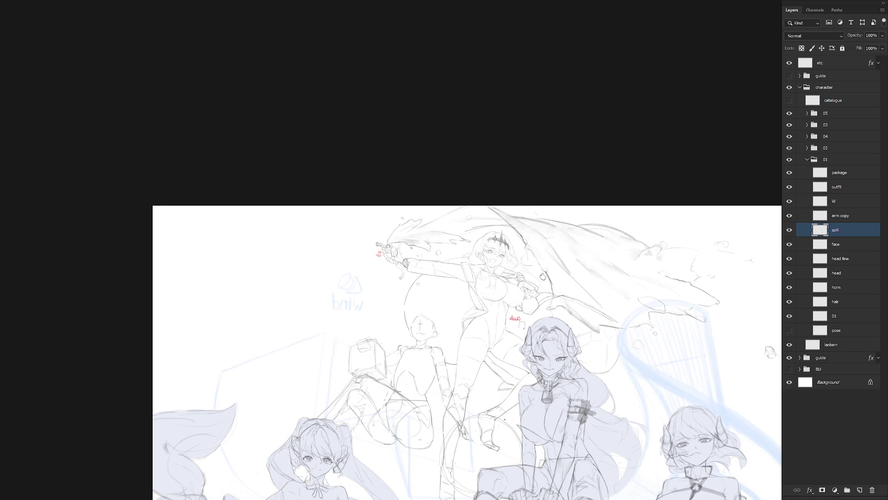
scroll(477, 218, "up", 4)
mouse_move(463, 238)
left_mouse_down()
mouse_move(481, 241)
mouse_move(470, 228)
mouse_move(476, 230)
left_mouse_up()
key("ctrl+z")
key("ctrl+z")
key("ctrl+z")
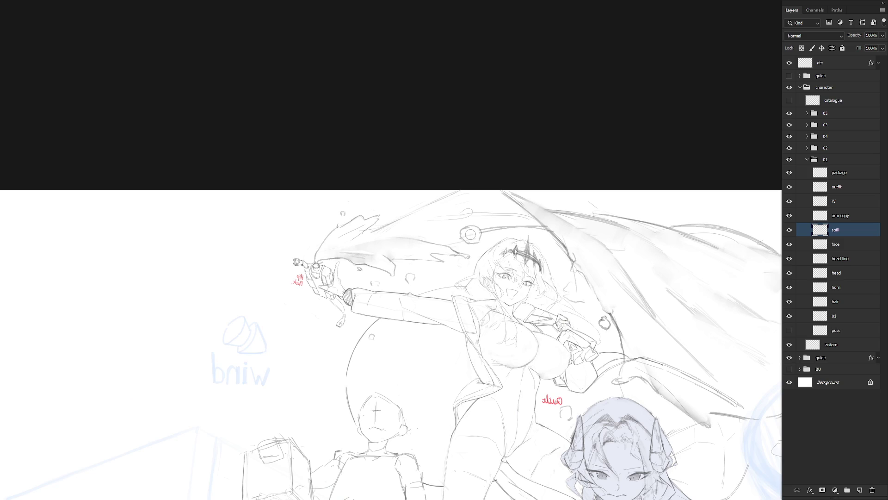
- Softly shade the small ball, add tiny face marks, and select then clear the cape's upper part
mouse_move(462, 235)
left_mouse_down()
mouse_move(479, 236)
mouse_move(460, 229)
mouse_move(472, 224)
left_mouse_up()
left_click_drag(477, 236, 480, 238)
key("l")
mouse_move(446, 226)
left_mouse_down()
mouse_move(531, 222)
mouse_move(421, 221)
left_mouse_up()
key("ctrl+d")
- Add a short pencil stroke along the cape's top edge
left_click_drag(401, 204, 425, 205)
scroll(553, 316, "down", 3)
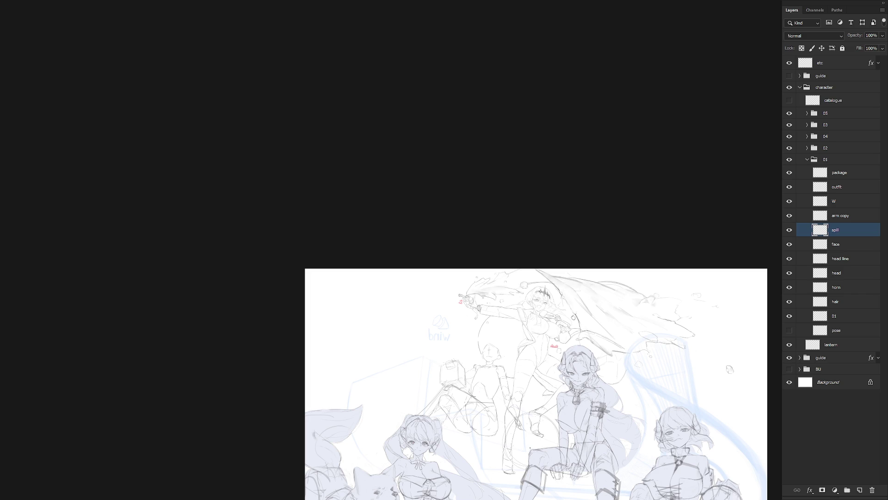
scroll(506, 311, "up", 3)
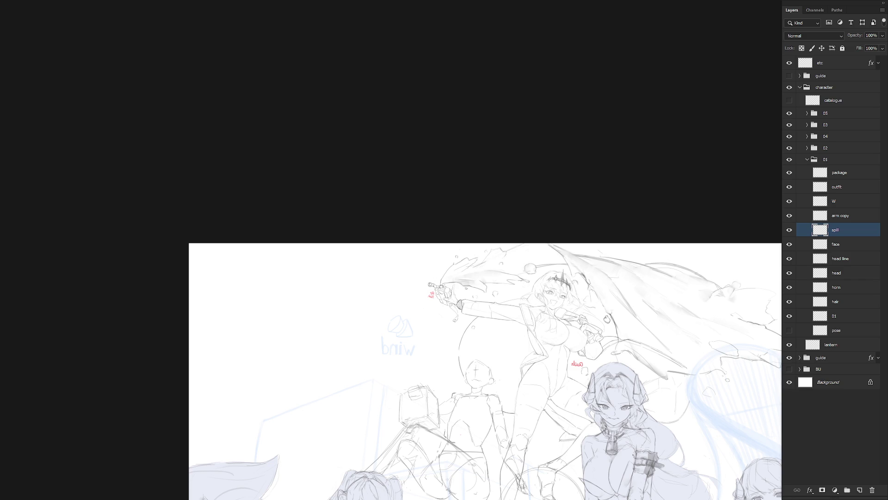
scroll(648, 296, "up", 2)
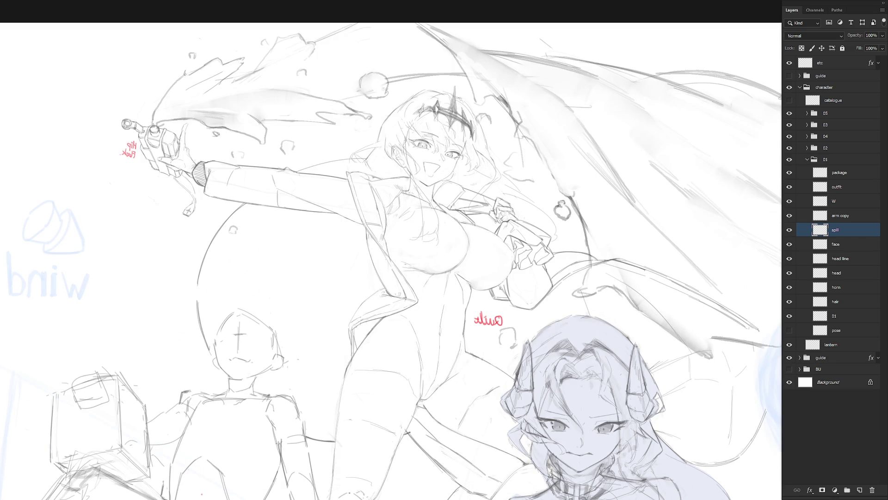
scroll(643, 263, "down", 2)
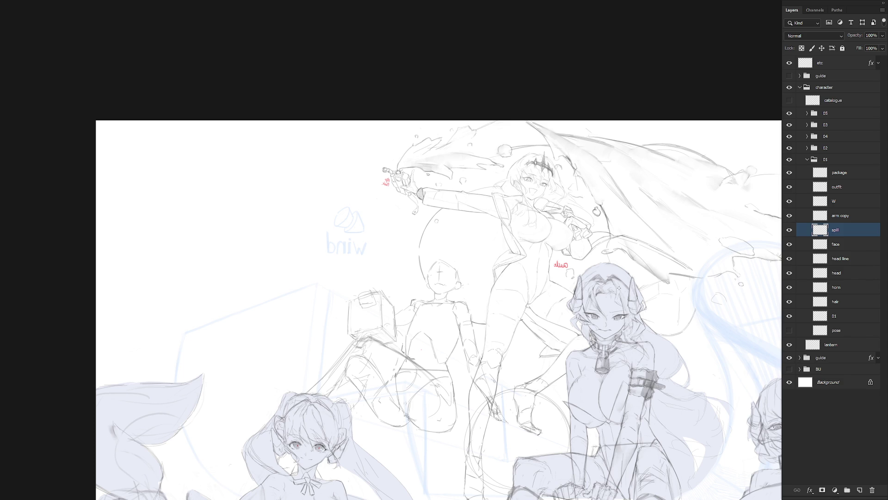
scroll(619, 287, "down", 3)
- Unflip the view, rename 'arm copy' to 'arm', and hide group 04's sitting character
key("h")
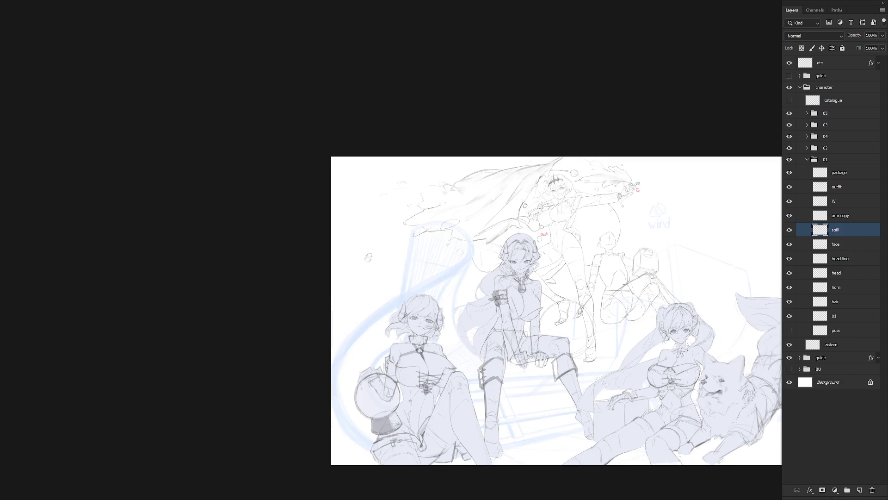
scroll(636, 287, "up", 5)
double_click(842, 215)
type("arm")
key("Return")
left_click_drag(619, 380, 638, 350)
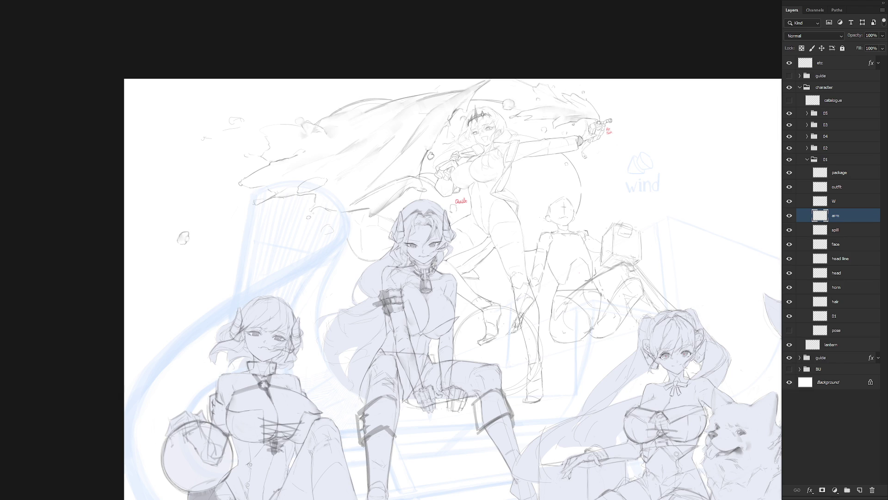
left_click(789, 136)
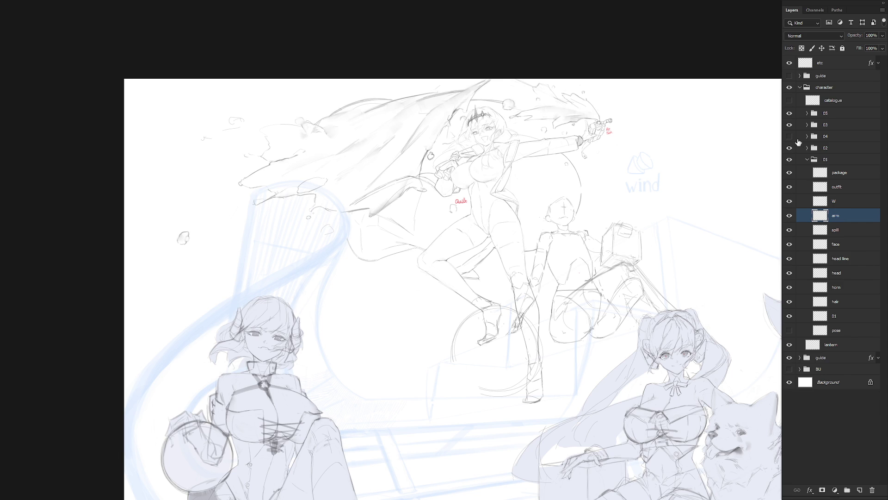
- On the package layer, rotate a small lassoed piece of the sketch by about -7.4°
left_click(845, 176)
scroll(494, 249, "up", 3)
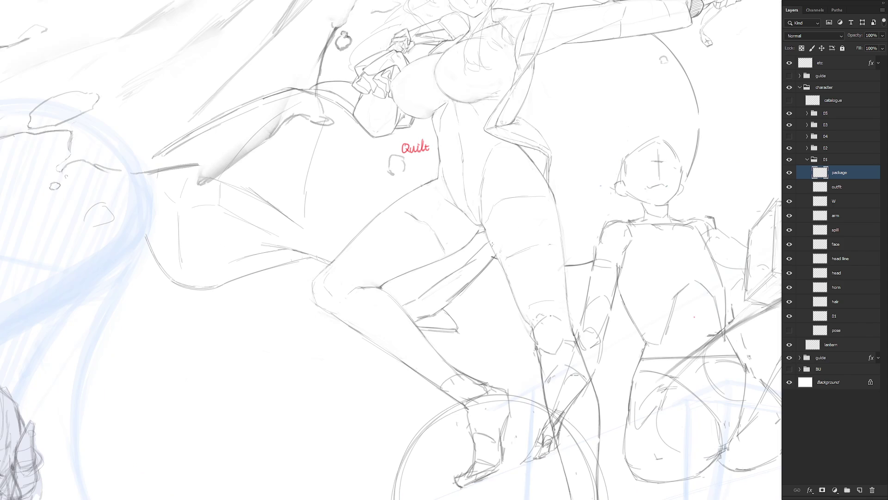
left_click_drag(502, 253, 507, 269)
key("ctrl+t")
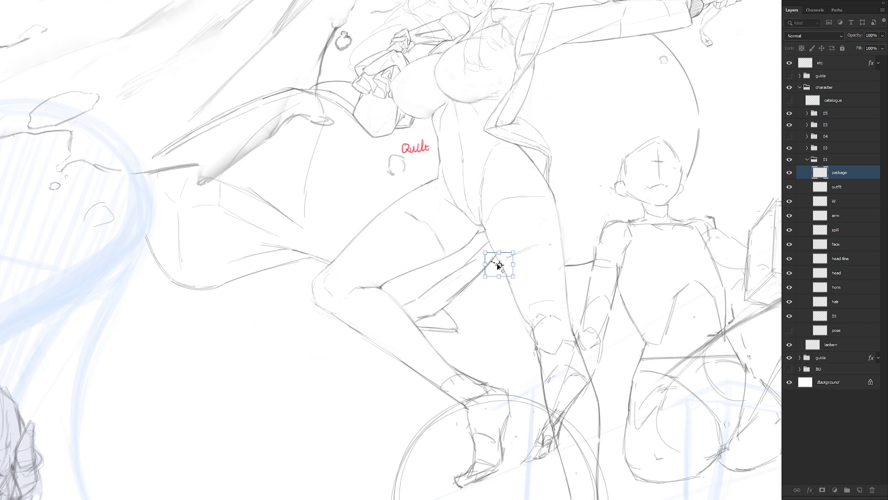
left_click_drag(531, 245, 537, 235)
key("Return")
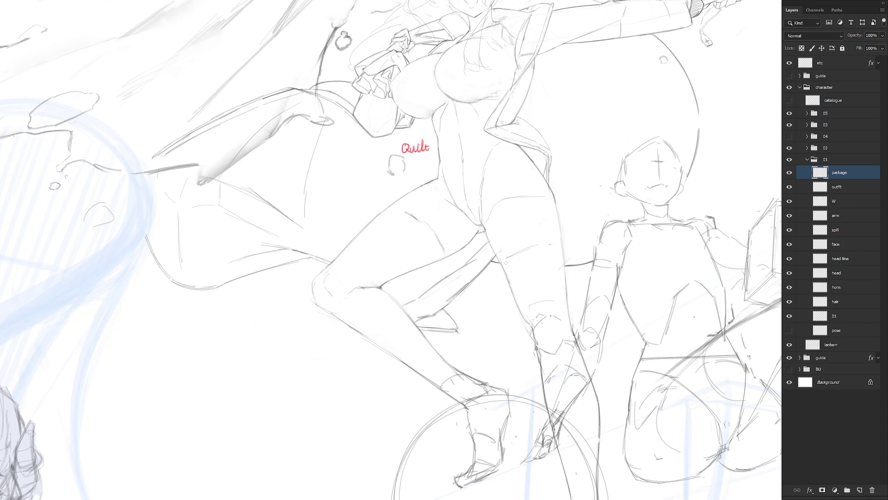
- Switch between the outfit and head layers, ending on the outfit layer
scroll(585, 296, "down", 2)
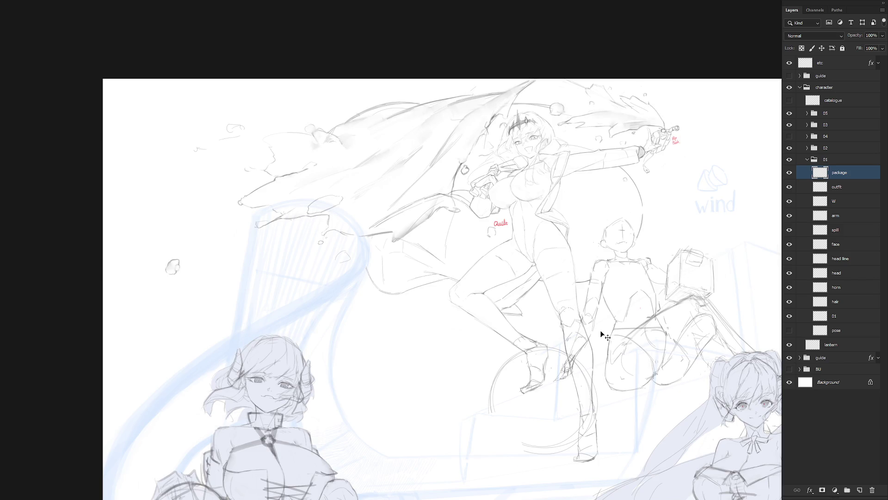
scroll(536, 314, "down", 2)
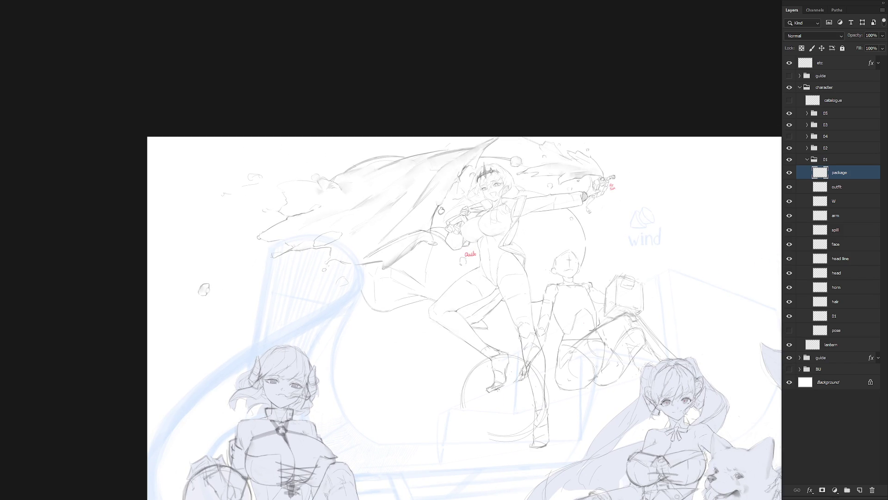
left_click(850, 190)
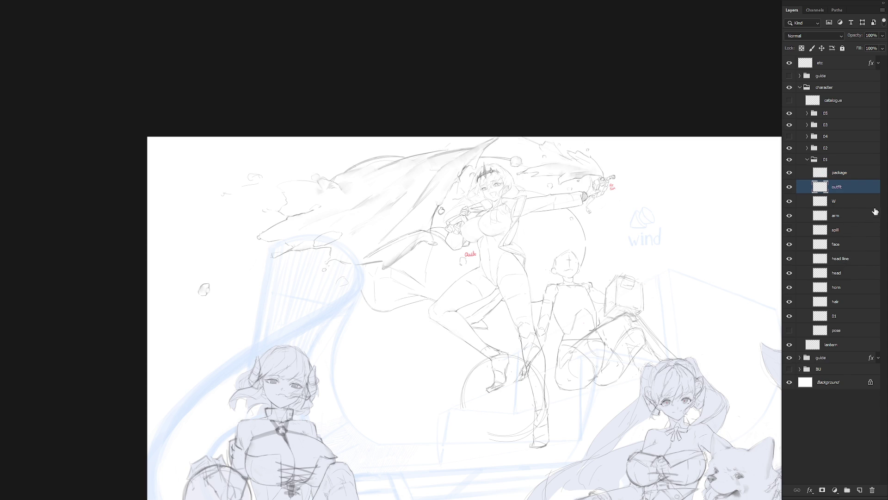
left_click(847, 277)
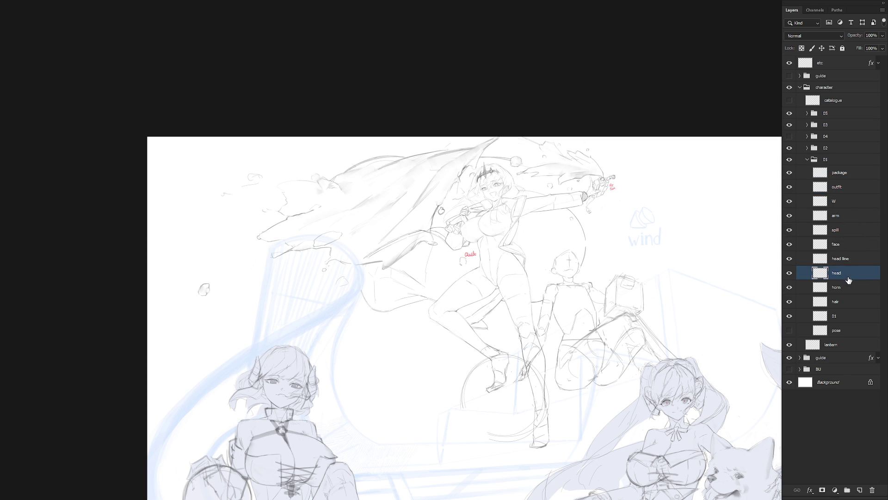
left_click(846, 190)
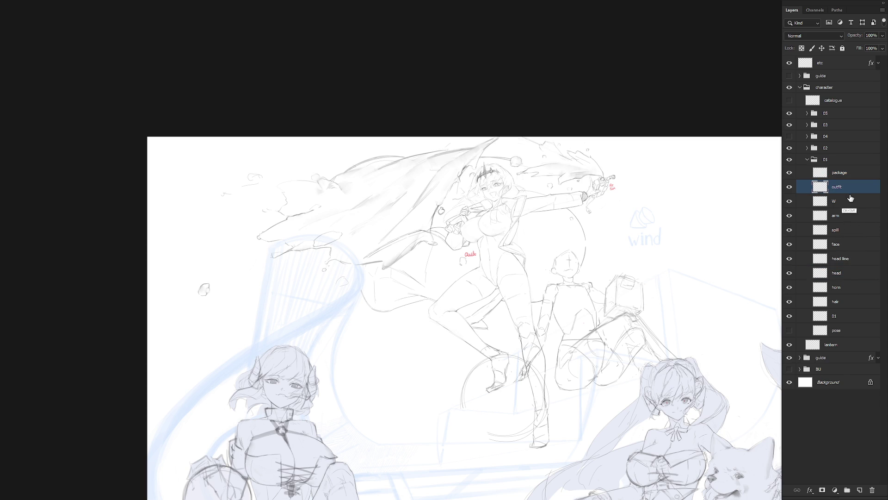
- Create a new layer named 'ribbon' above outfit and shade a band along the hip line
key("ctrl+shift+n")
type("ribbon")
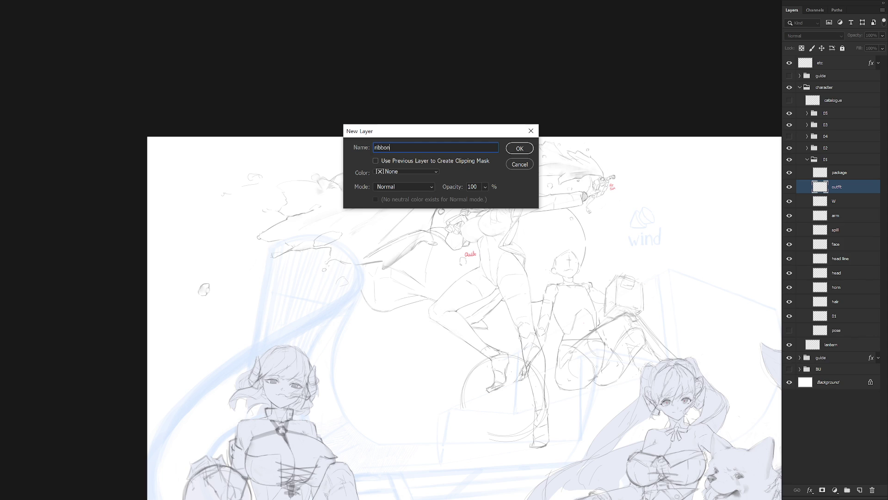
key("Return")
scroll(521, 259, "up", 2)
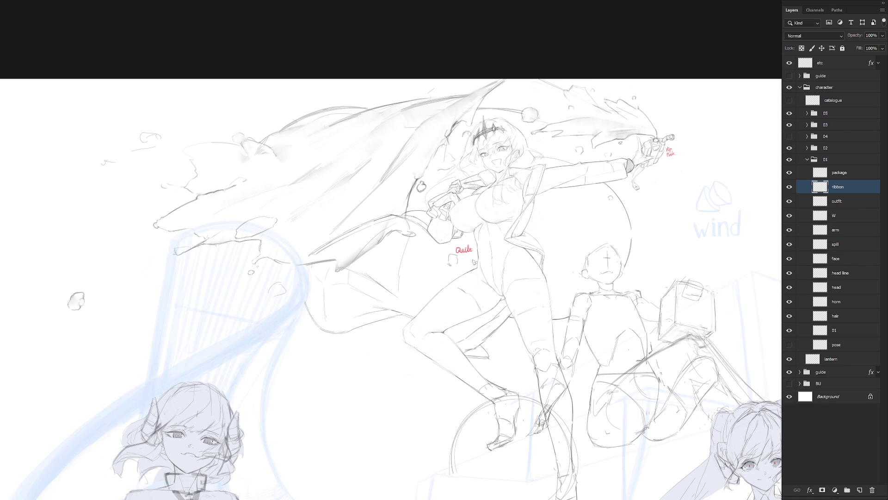
mouse_move(492, 285)
left_mouse_down()
mouse_move(496, 292)
mouse_move(480, 264)
mouse_move(504, 296)
left_mouse_up()
- Lighten the hip shading and repaint a grey band along the crotch edge over the right hip
mouse_move(482, 259)
left_mouse_down()
mouse_move(497, 286)
mouse_move(488, 279)
left_mouse_up()
mouse_move(502, 286)
left_mouse_down()
mouse_move(508, 257)
mouse_move(516, 270)
mouse_move(524, 259)
mouse_move(520, 266)
left_mouse_up()
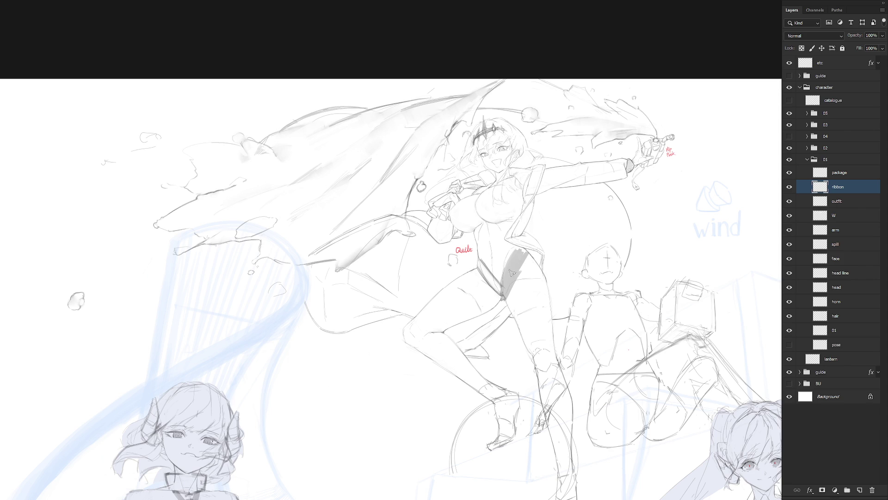
key("ctrl+z")
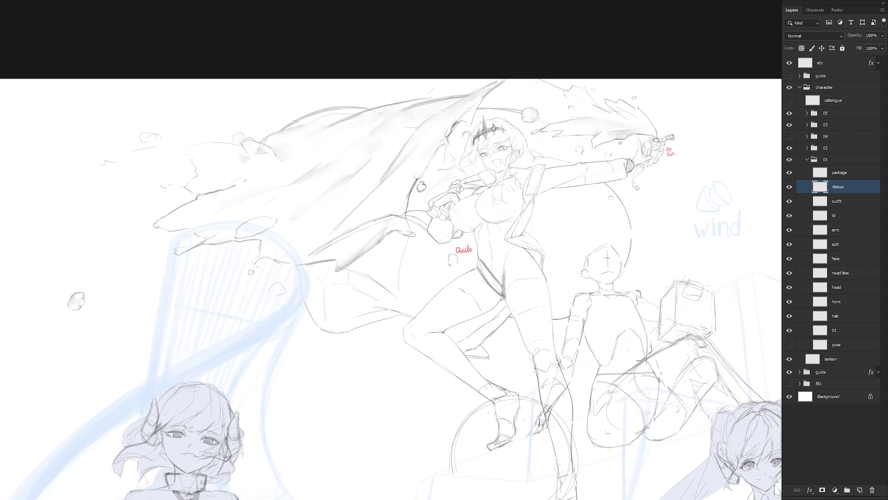
mouse_move(504, 288)
left_mouse_down()
mouse_move(506, 266)
mouse_move(518, 259)
mouse_move(511, 272)
mouse_move(528, 242)
mouse_move(533, 255)
mouse_move(515, 286)
mouse_move(521, 258)
mouse_move(509, 267)
mouse_move(505, 285)
left_mouse_up()
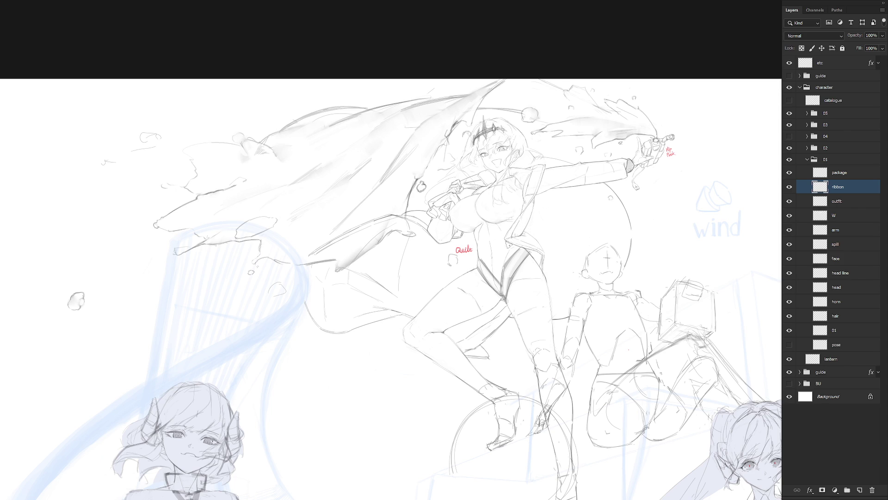
- Redraw the diagonal grey ribbon bands across the waist and hip
left_click_drag(484, 262, 511, 253)
key("ctrl+z")
mouse_move(486, 262)
left_mouse_down()
mouse_move(542, 273)
mouse_move(578, 218)
mouse_move(534, 213)
mouse_move(495, 240)
left_mouse_up()
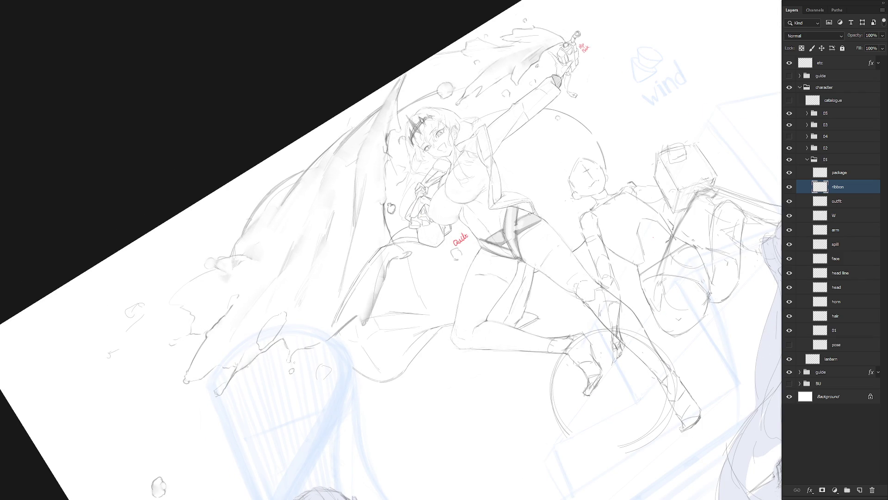
- Step back to the narrower diagonal chest stroke and erase the grey fill inside the strap
key("Escape")
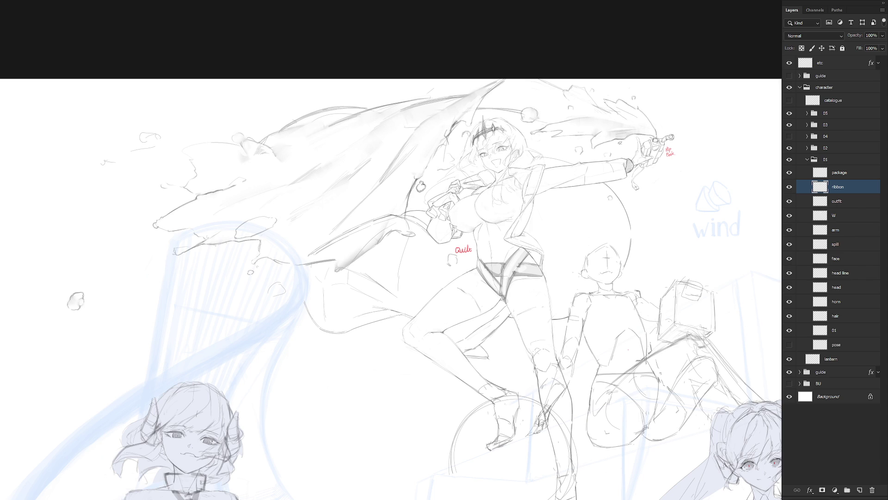
mouse_move(518, 243)
left_mouse_down()
mouse_move(471, 237)
mouse_move(491, 272)
mouse_move(474, 231)
mouse_move(499, 278)
mouse_move(475, 229)
mouse_move(490, 253)
mouse_move(484, 231)
mouse_move(504, 278)
left_mouse_up()
key("ctrl+z")
left_click_drag(477, 229, 502, 286)
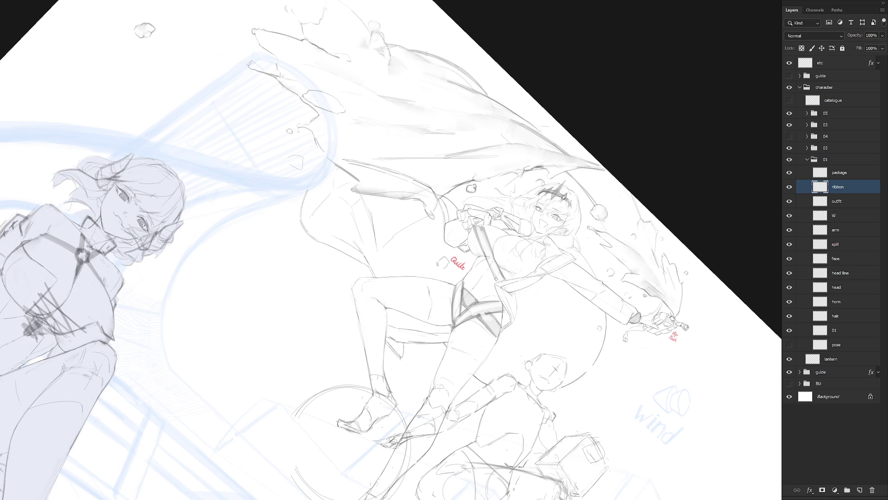
key("Escape")
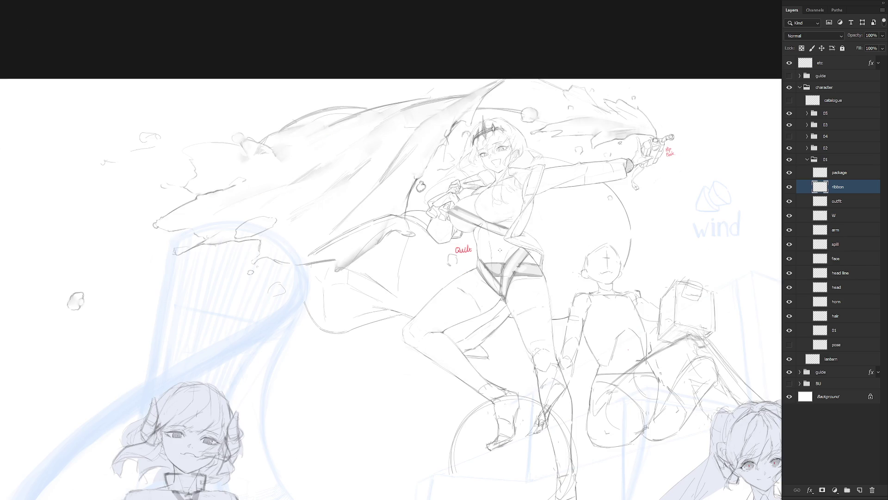
- Turn the view to the ribbon's angle and draw the strip's left and right edges with tone between
left_click_drag(500, 250, 515, 284)
left_click_drag(495, 252, 532, 296)
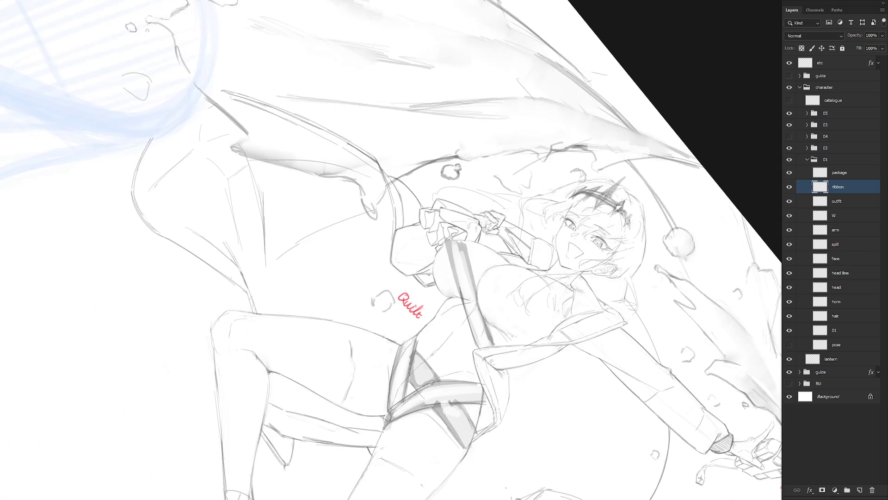
mouse_move(509, 360)
left_mouse_down()
mouse_move(467, 244)
mouse_move(455, 254)
left_mouse_up()
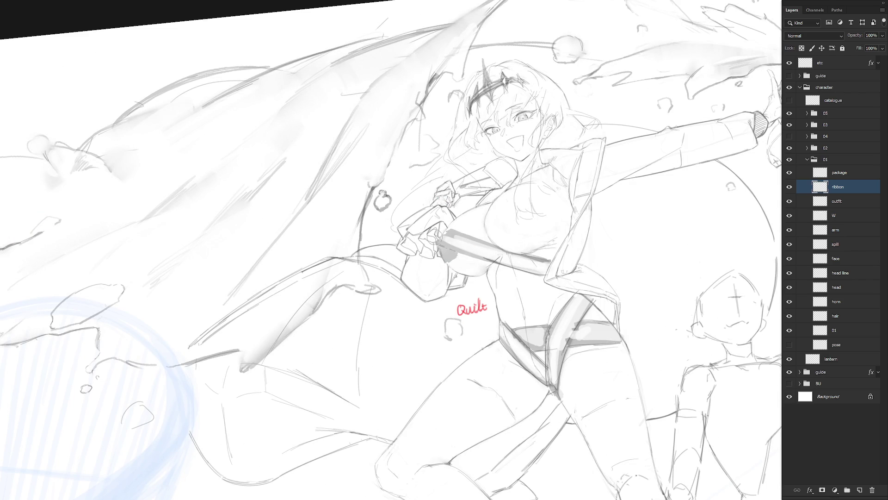
left_click_drag(451, 223, 462, 335)
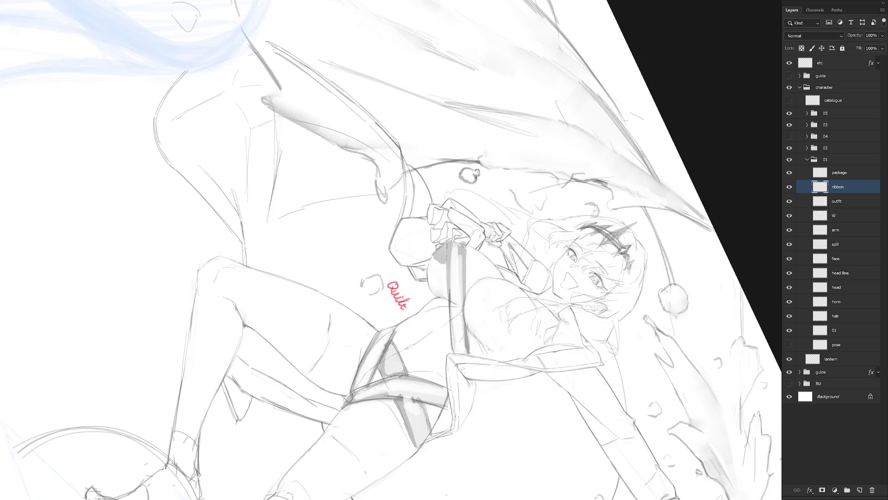
left_click_drag(448, 241, 447, 288)
mouse_move(463, 245)
left_mouse_down()
mouse_move(458, 315)
mouse_move(461, 295)
left_mouse_up()
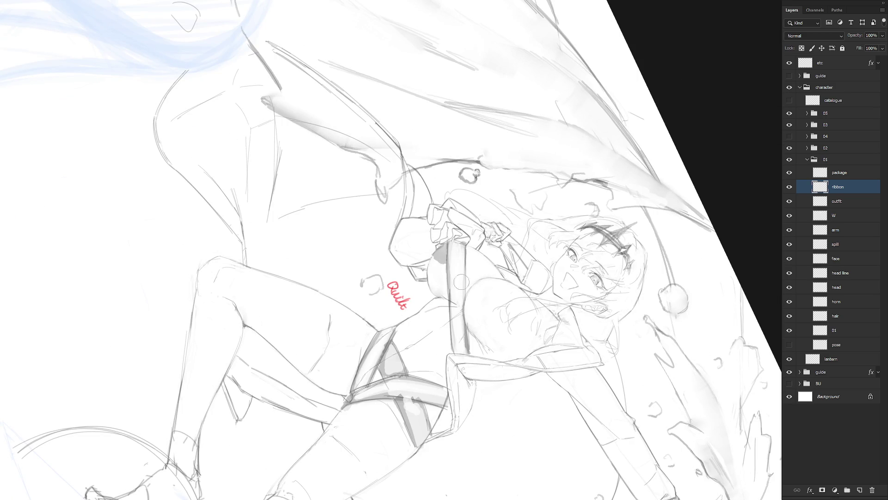
left_click_drag(466, 259, 466, 293)
mouse_move(478, 376)
left_mouse_down()
mouse_move(509, 204)
mouse_move(469, 231)
mouse_move(513, 208)
mouse_move(472, 233)
mouse_move(525, 221)
mouse_move(458, 229)
mouse_move(502, 211)
mouse_move(528, 221)
mouse_move(541, 185)
mouse_move(569, 189)
mouse_move(532, 210)
mouse_move(567, 203)
left_mouse_up()
key("ctrl+z")
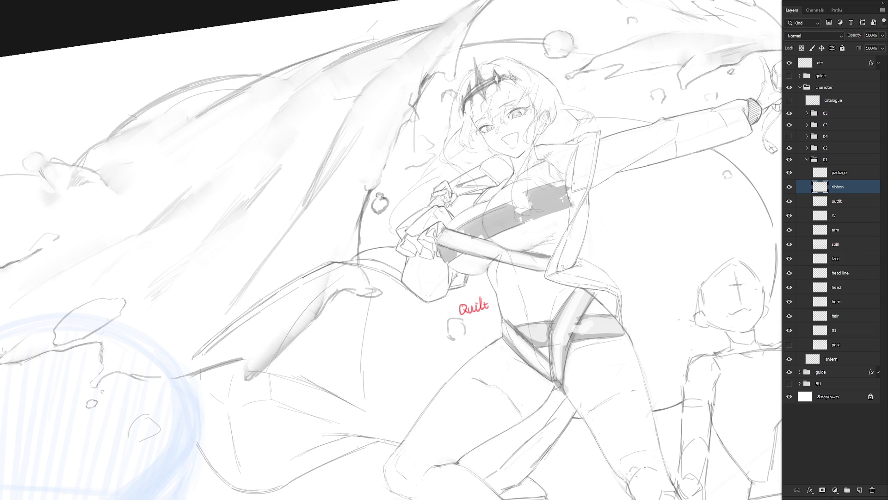
- Darken the chest band's top edge and tilt the view slightly
mouse_move(533, 189)
left_mouse_down()
mouse_move(571, 186)
mouse_move(517, 223)
mouse_move(536, 198)
mouse_move(490, 222)
mouse_move(555, 200)
mouse_move(490, 225)
mouse_move(576, 198)
mouse_move(560, 195)
mouse_move(480, 226)
mouse_move(441, 254)
left_mouse_up()
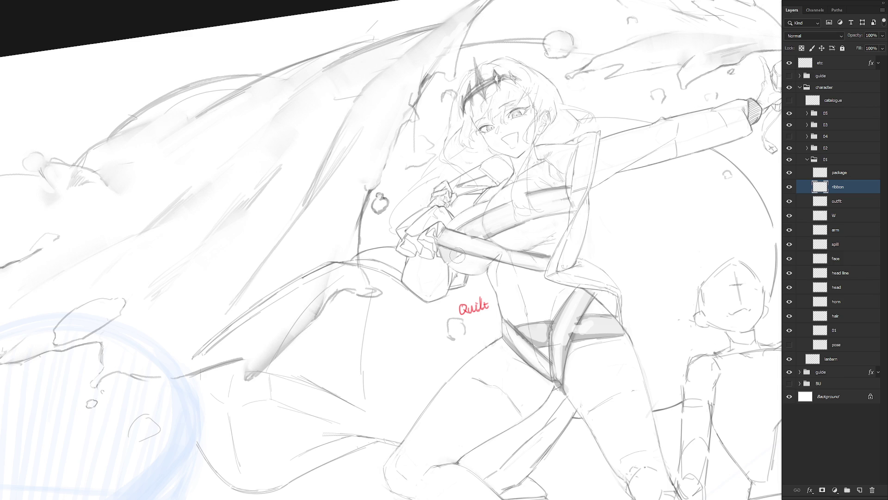
key("r")
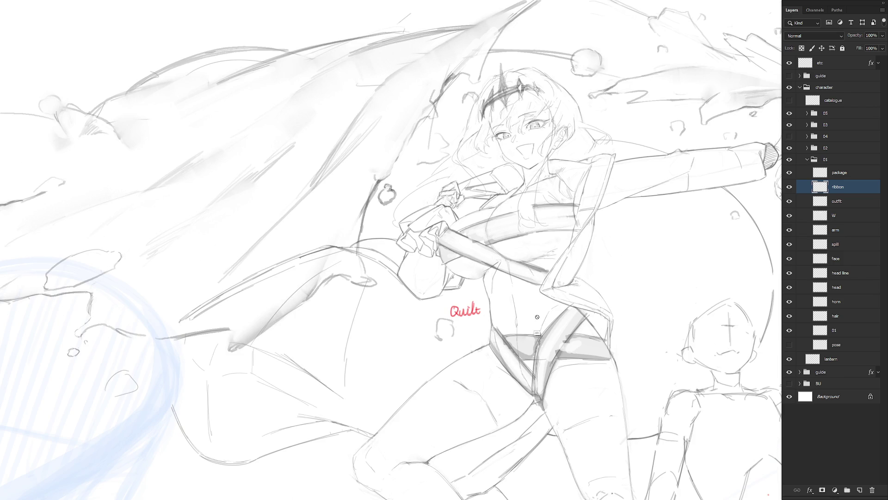
scroll(591, 320, "down", 5)
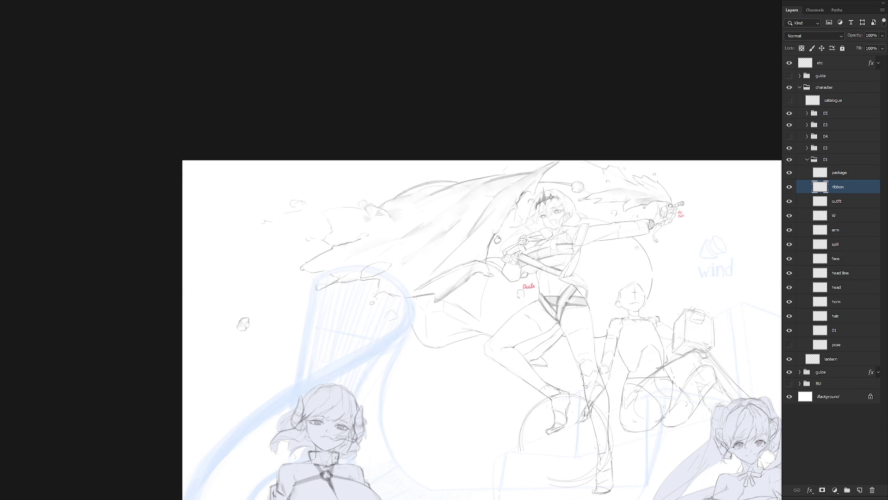
scroll(568, 270, "up", 2)
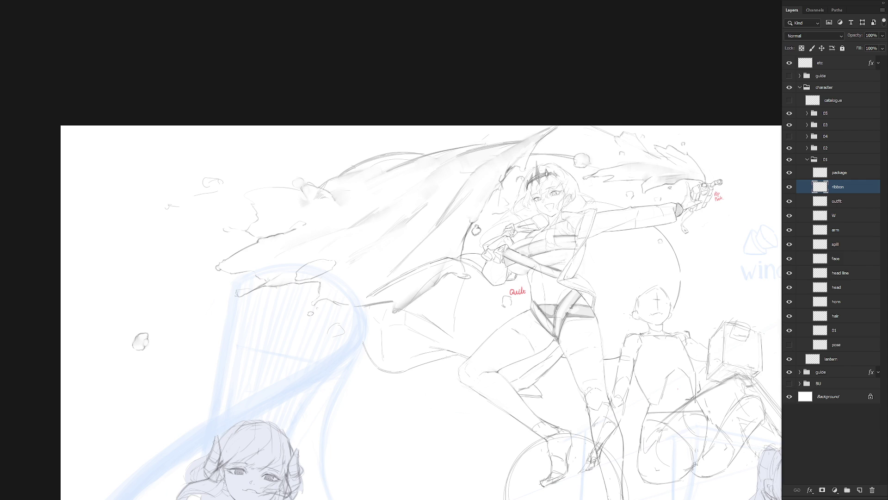
scroll(597, 222, "up", 2)
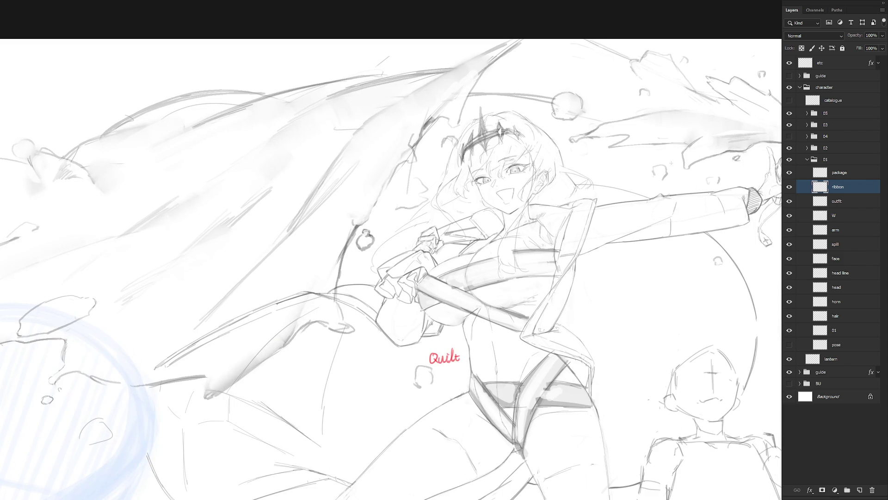
scroll(645, 173, "down", 1)
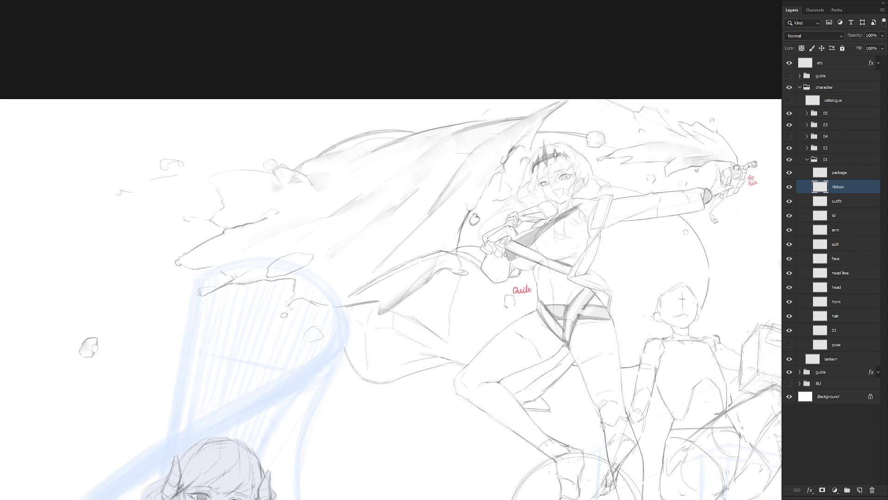
key("l")
- Select a small area near the collar and shade the chest strap grey
left_click_drag(584, 201, 575, 205)
mouse_move(545, 235)
left_mouse_down()
mouse_move(548, 252)
mouse_move(546, 243)
mouse_move(557, 255)
mouse_move(553, 242)
mouse_move(567, 261)
mouse_move(548, 247)
mouse_move(558, 260)
mouse_move(553, 241)
mouse_move(565, 259)
mouse_move(544, 250)
mouse_move(570, 263)
left_mouse_up()
left_click_drag(615, 306, 503, 312)
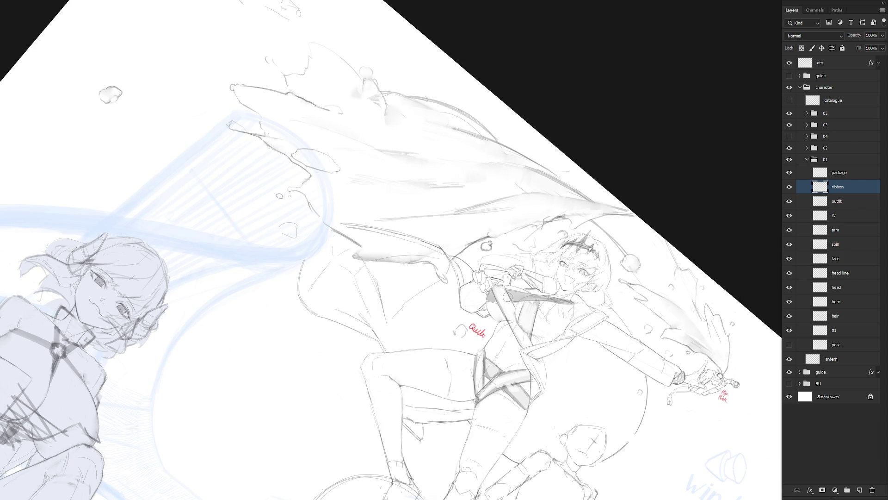
key("Escape")
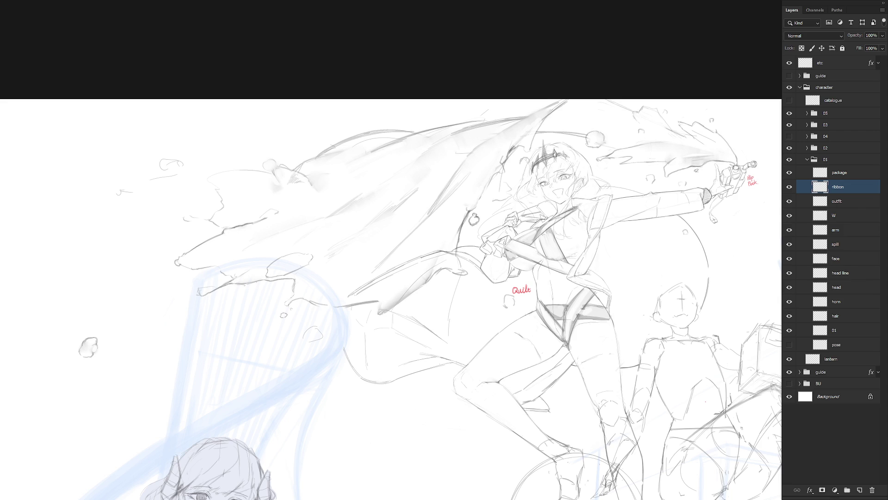
- Sketch the ribbon wrap across the chest and shade the ribbon across the waist
mouse_move(542, 219)
left_mouse_down()
mouse_move(553, 214)
mouse_move(546, 218)
left_mouse_up()
key("ctrl+minus")
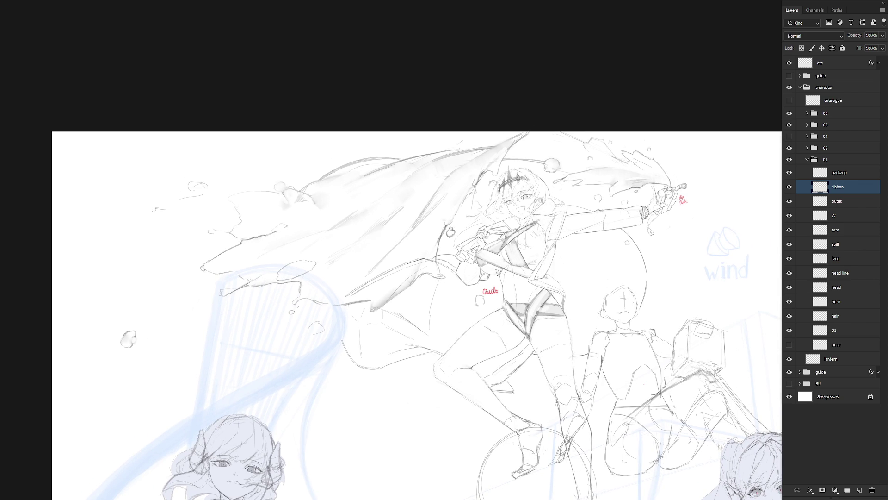
mouse_move(503, 279)
left_mouse_down()
mouse_move(527, 280)
mouse_move(500, 331)
left_mouse_up()
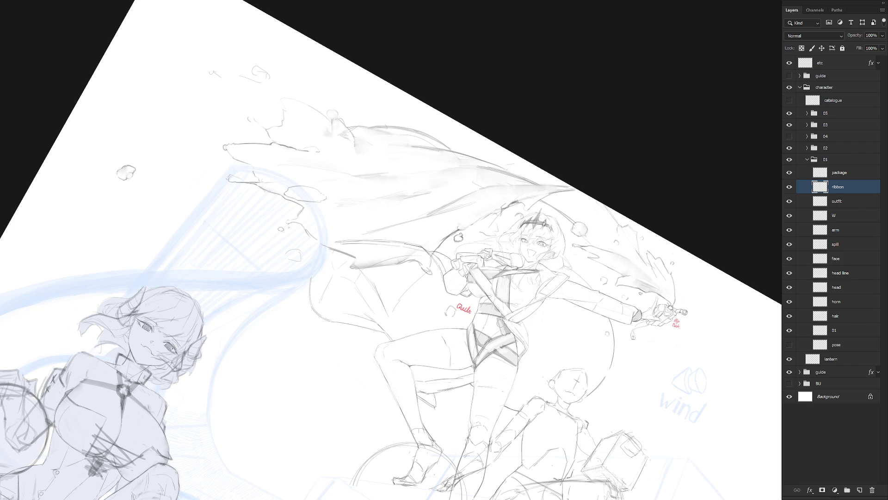
key("Escape")
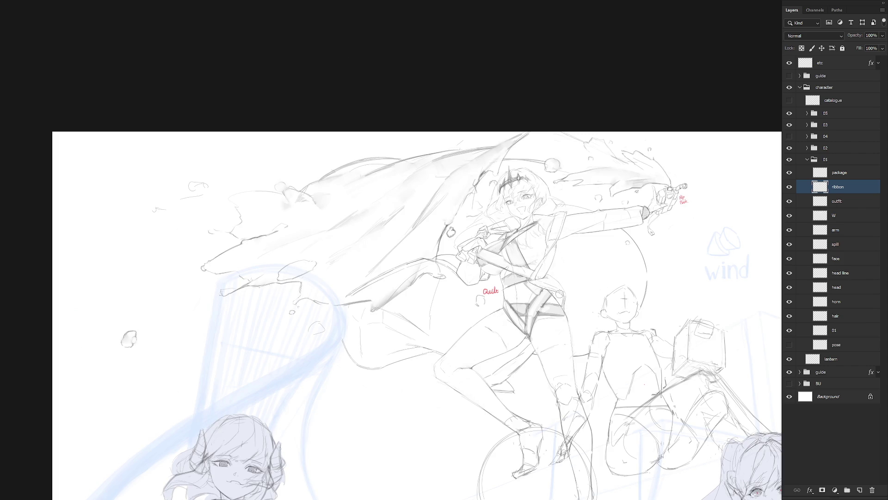
scroll(578, 326, "down", 2)
- Mirror the view to check the drawing and hide the existing ribbon layer
key("ctrl+shift+h")
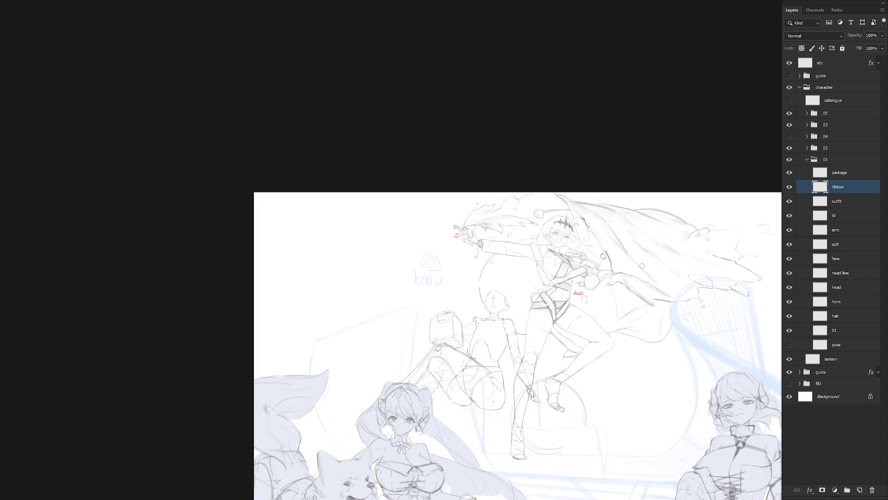
scroll(564, 273, "up", 2)
left_click(789, 186)
scroll(555, 354, "down", 2)
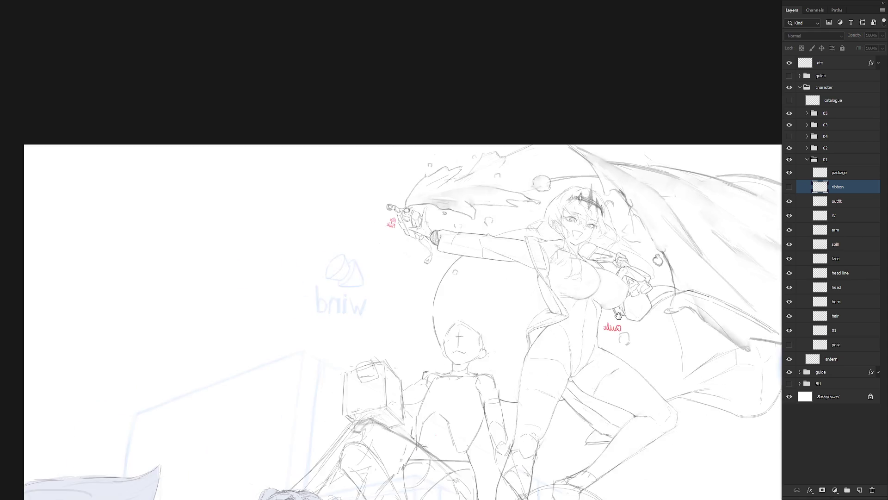
key("ctrl+shift+h")
- Add a new empty layer named 'ribbon'
key("ctrl+shift+n")
type("ribbon")
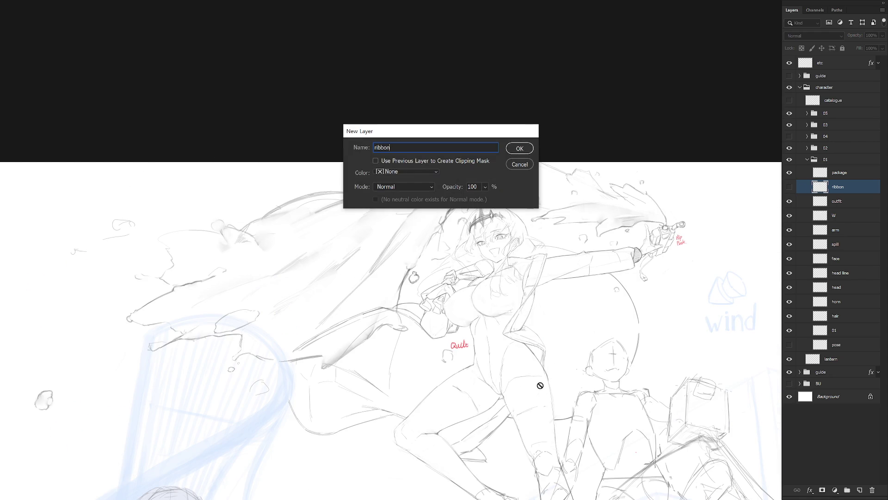
key("Return")
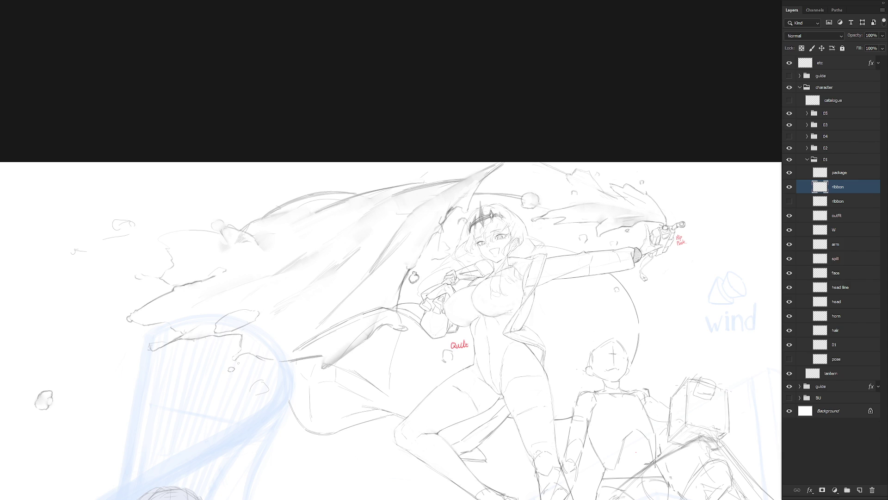
- Paint a grey band across the flying character's chest and draw a lower edge line
scroll(544, 305, "up", 2)
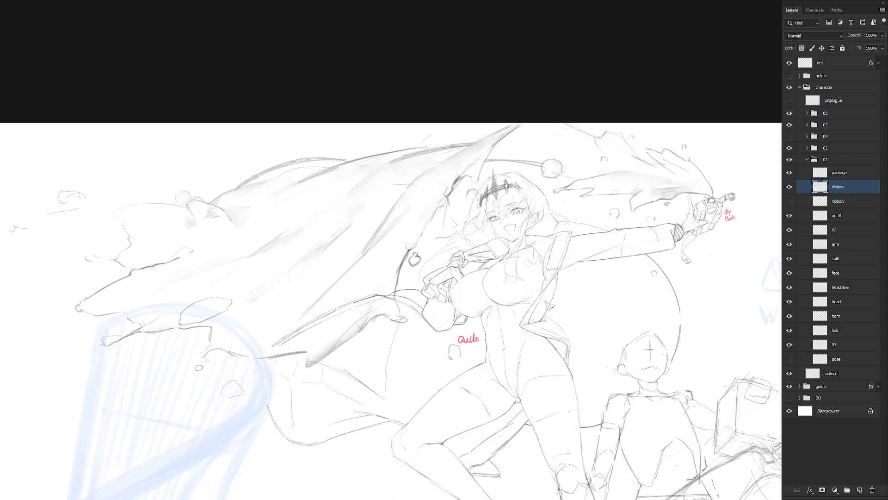
scroll(544, 350, "down", 1)
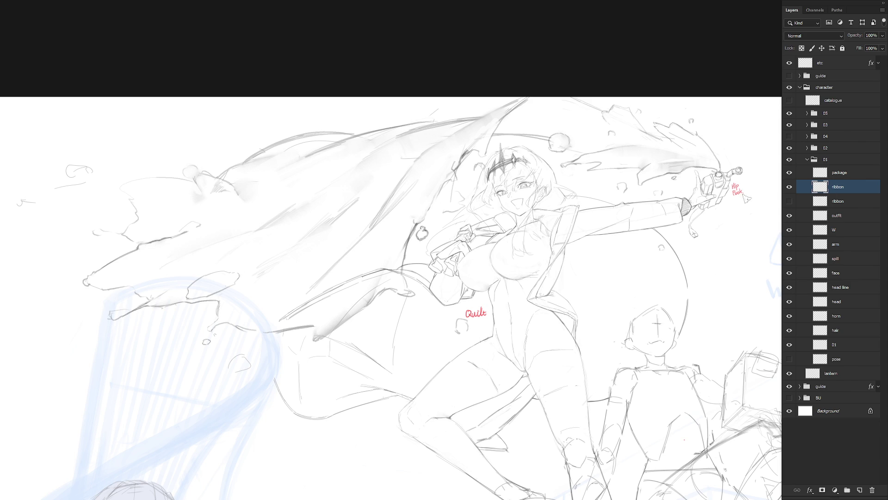
mouse_move(464, 257)
left_mouse_down()
mouse_move(510, 245)
mouse_move(468, 269)
mouse_move(478, 278)
mouse_move(522, 271)
mouse_move(540, 257)
mouse_move(500, 252)
mouse_move(552, 253)
mouse_move(539, 246)
mouse_move(534, 263)
mouse_move(510, 270)
mouse_move(534, 268)
mouse_move(504, 275)
mouse_move(532, 271)
mouse_move(501, 272)
mouse_move(537, 269)
mouse_move(516, 274)
left_mouse_up()
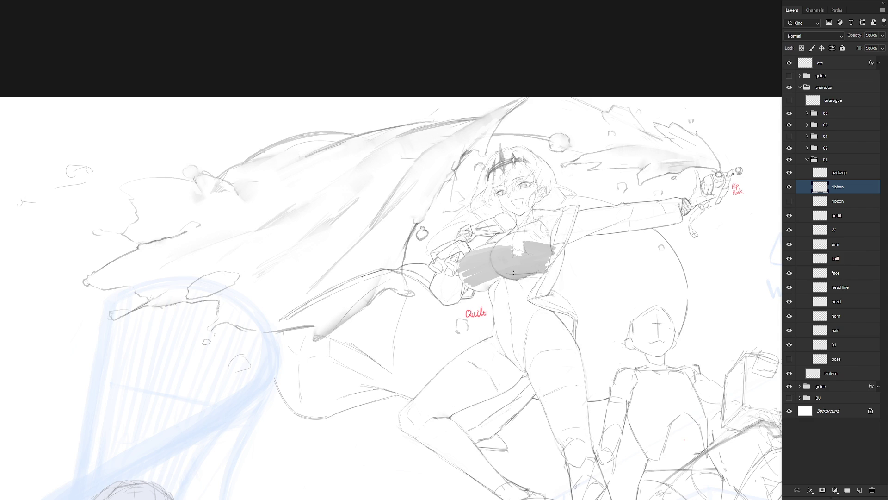
mouse_move(507, 275)
left_mouse_down()
mouse_move(537, 273)
mouse_move(508, 273)
left_mouse_up()
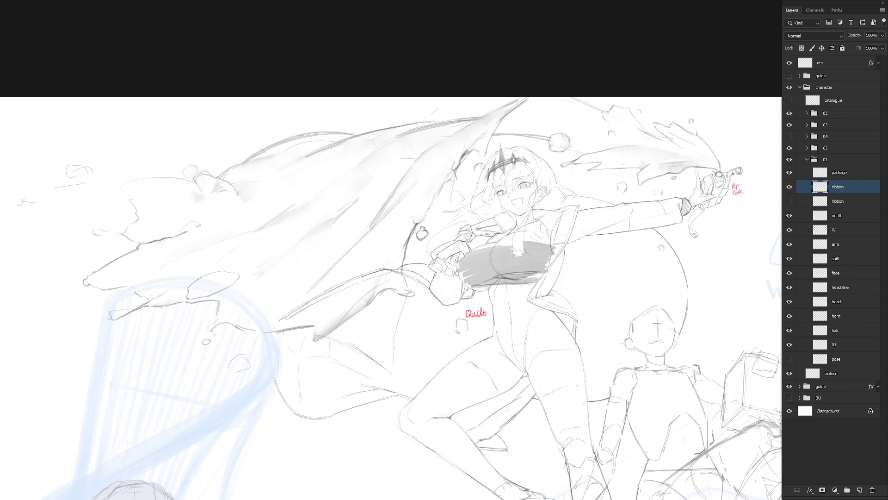
- Draw a diagonal ribbon across the chest band, adding a light streak and faint dark stroke
mouse_move(495, 280)
left_mouse_down()
mouse_move(481, 290)
mouse_move(490, 278)
left_mouse_up()
left_click_drag(542, 250, 516, 266)
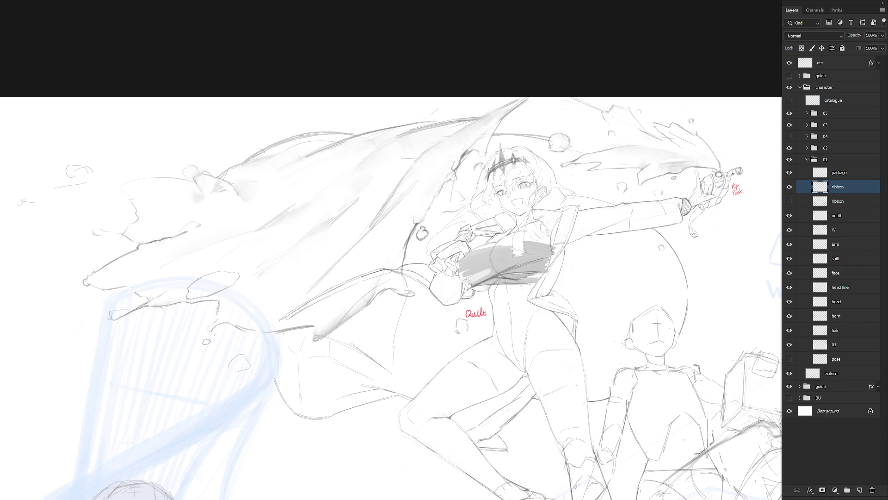
mouse_move(502, 263)
left_mouse_down()
mouse_move(471, 274)
mouse_move(507, 258)
left_mouse_up()
key("l")
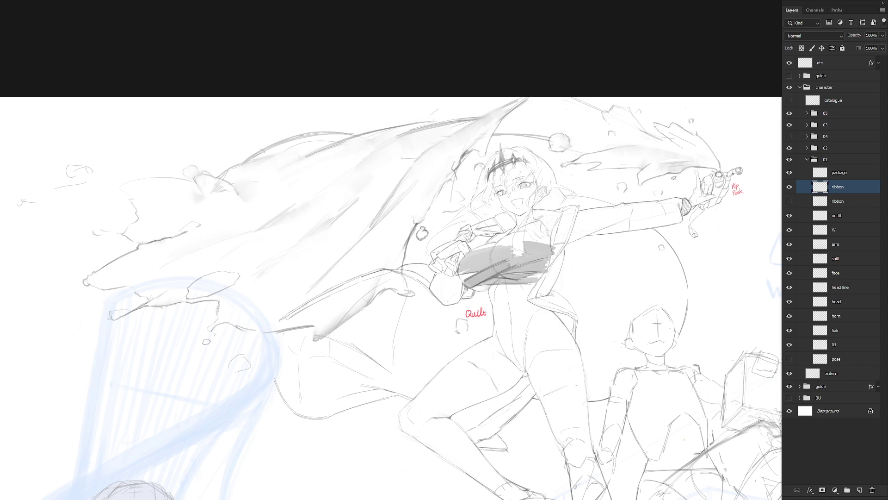
left_click_drag(550, 270, 521, 248)
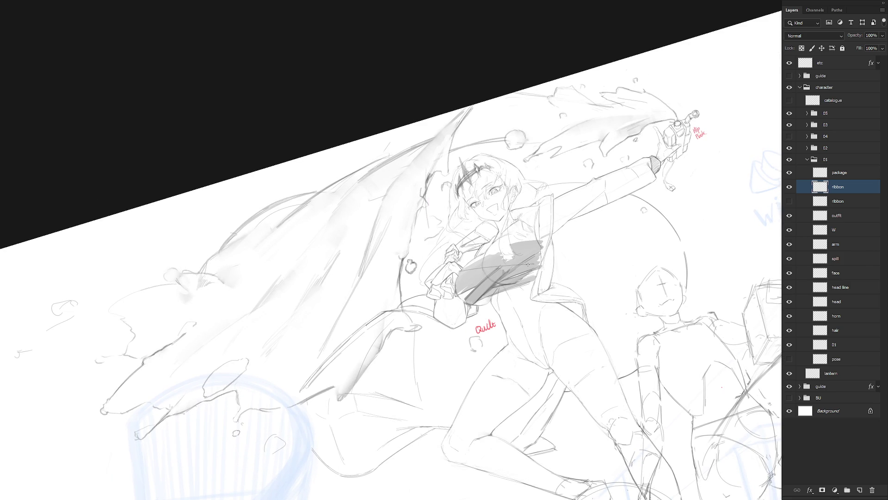
left_click_drag(480, 264, 506, 256)
key("Escape")
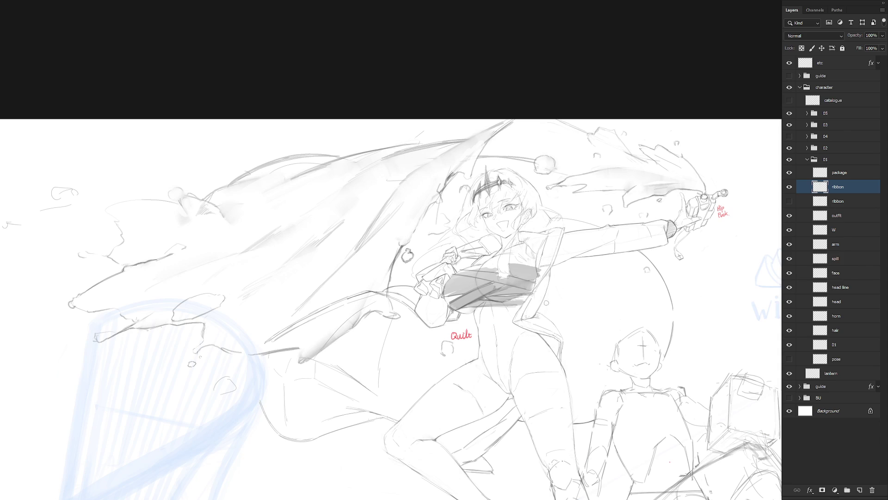
- Extend the grey chest band leftward in a rotated view, then clear the selection
key("l")
key("r")
left_click_drag(529, 307, 508, 259)
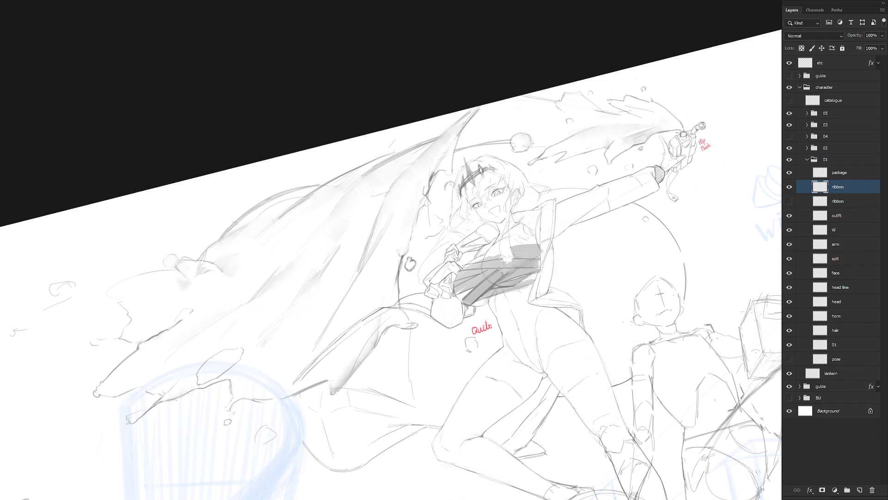
left_click(452, 280)
key("Escape")
key("r")
key("Escape")
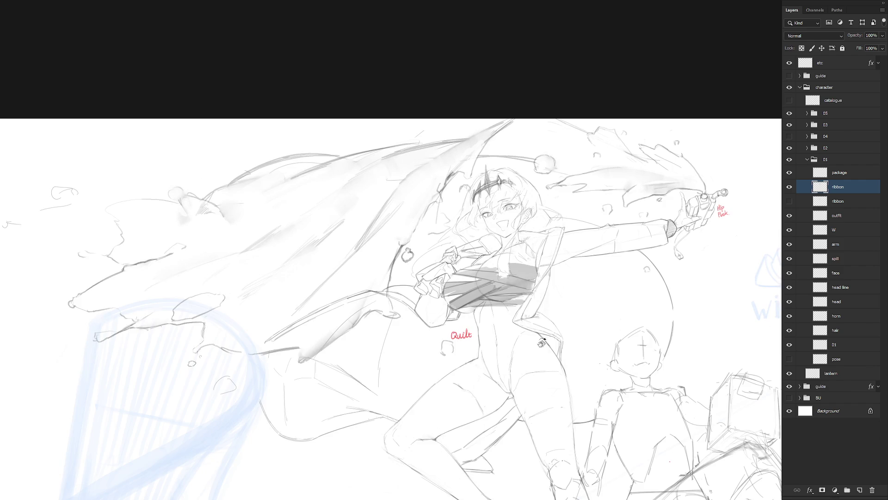
key("r")
left_click_drag(539, 344, 556, 305)
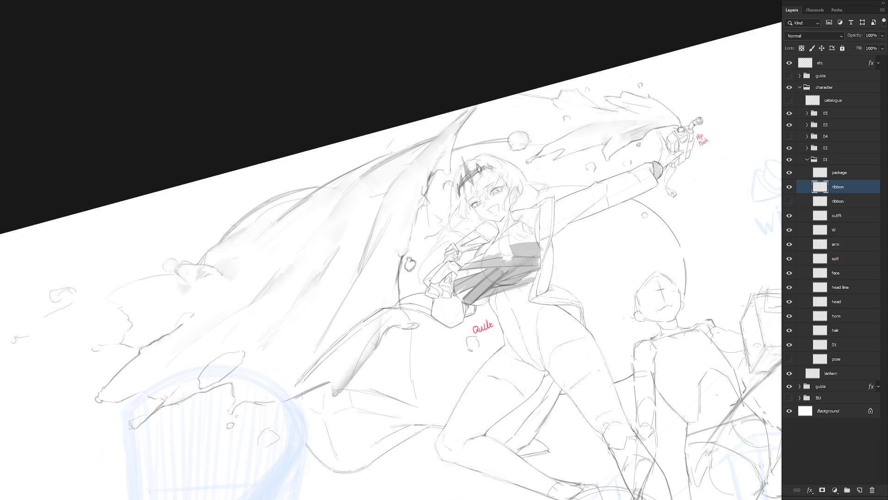
left_click_drag(502, 252, 491, 255)
key("l")
mouse_move(542, 268)
left_mouse_down()
mouse_move(523, 280)
mouse_move(498, 272)
mouse_move(521, 261)
left_mouse_up()
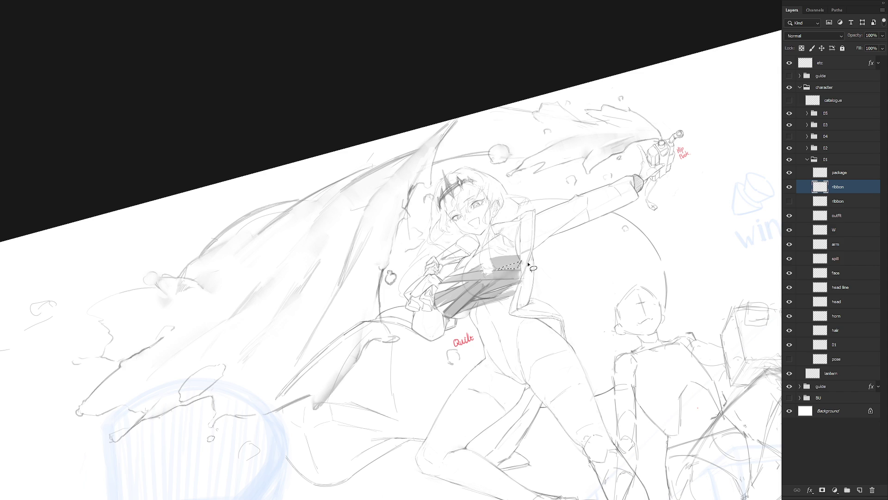
left_click(537, 261)
key("Escape")
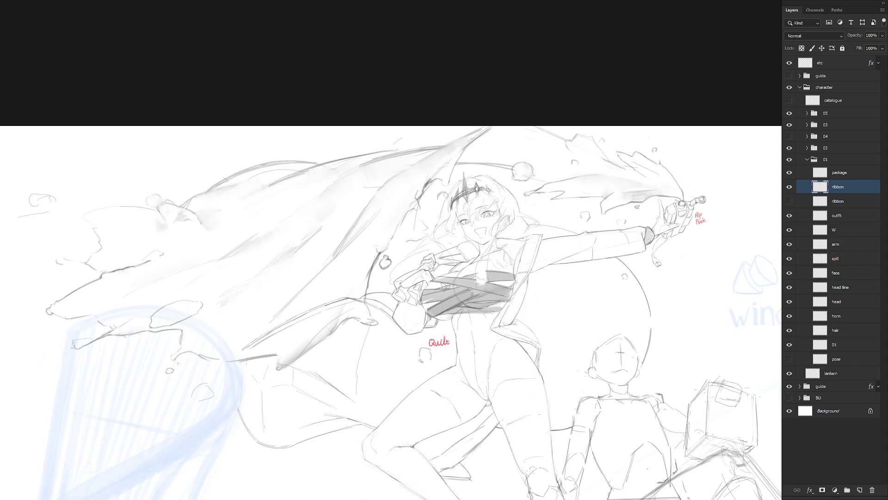
scroll(555, 318, "down", 2)
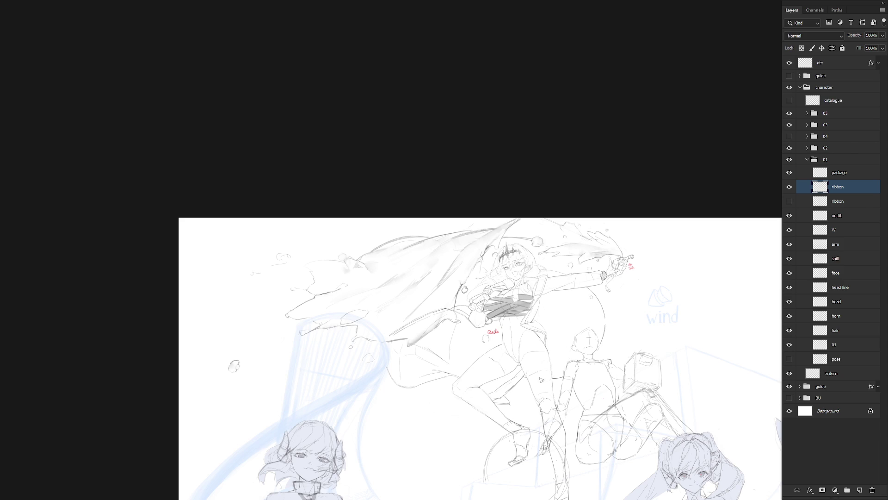
scroll(539, 299, "up", 3)
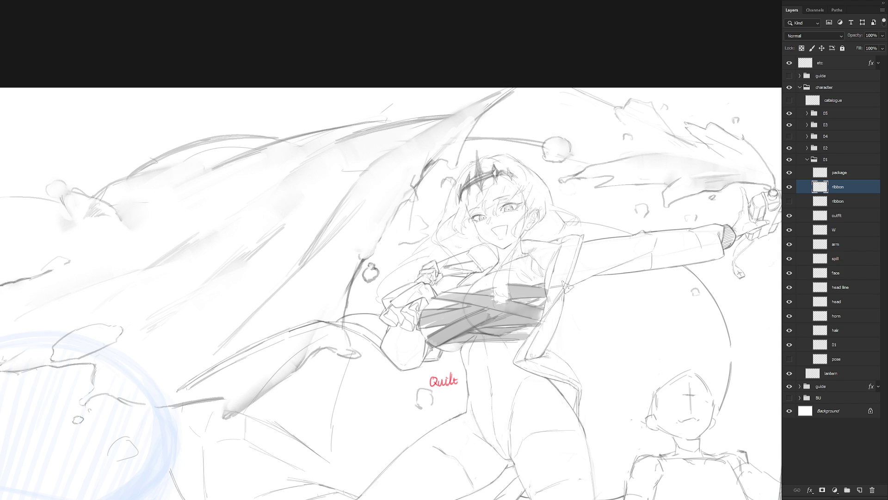
scroll(594, 333, "down", 2)
key("h")
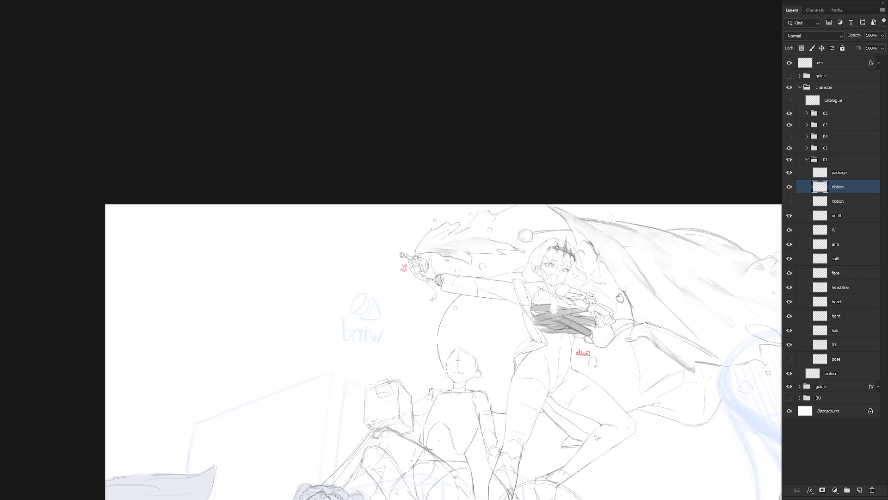
key("h")
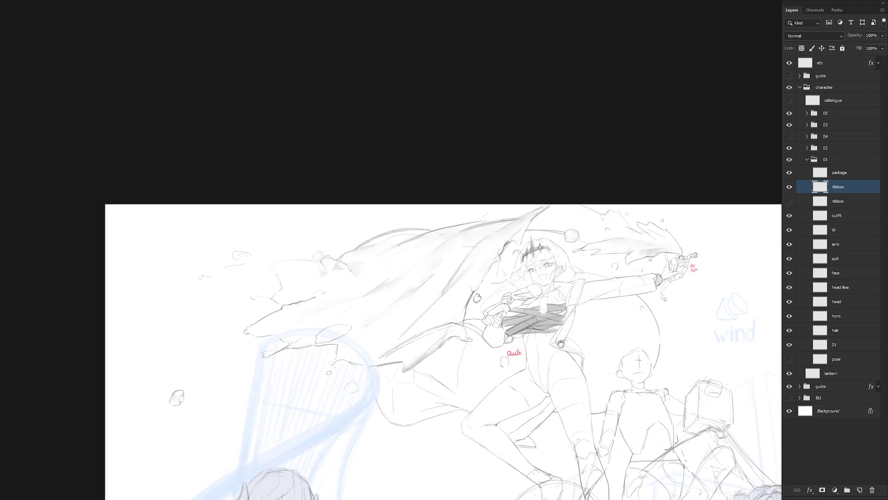
scroll(532, 324, "up", 1)
scroll(536, 321, "up", 1)
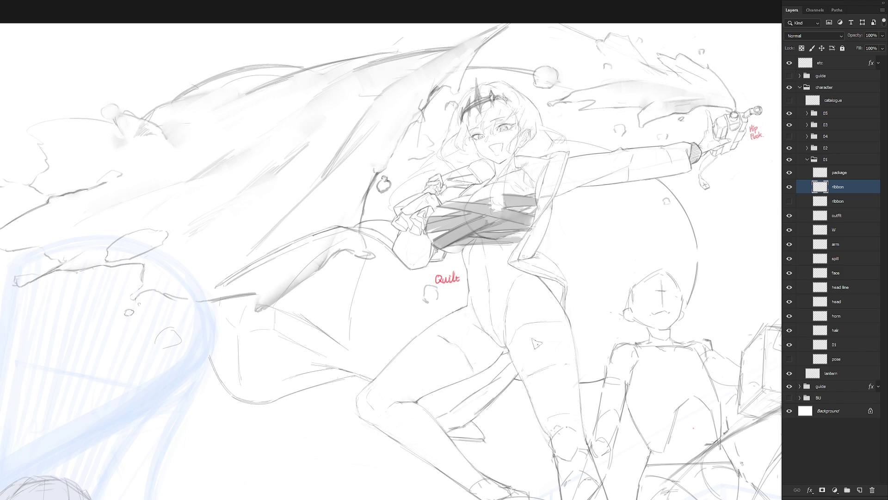
- Paint a diagonal ribbon band from the chest down the torso, darkening it at the hip
left_click_drag(467, 269, 507, 244)
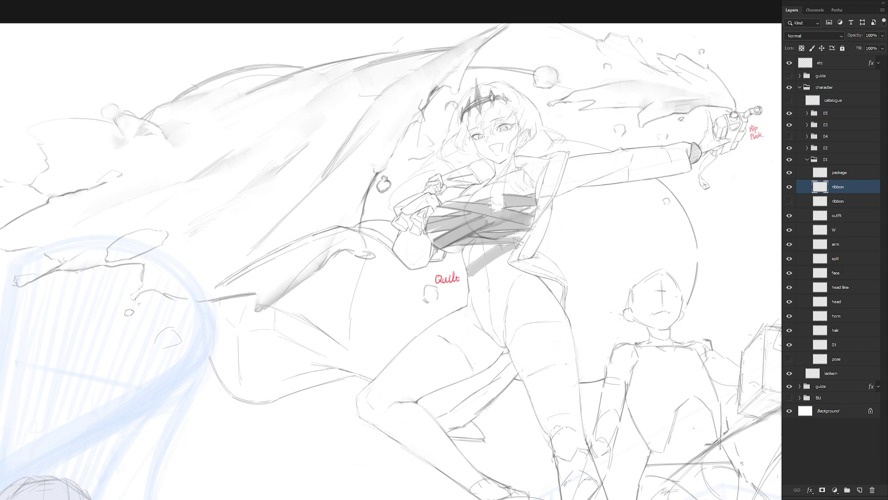
mouse_move(467, 269)
left_mouse_down()
mouse_move(504, 248)
mouse_move(505, 373)
left_mouse_up()
key("ctrl+z")
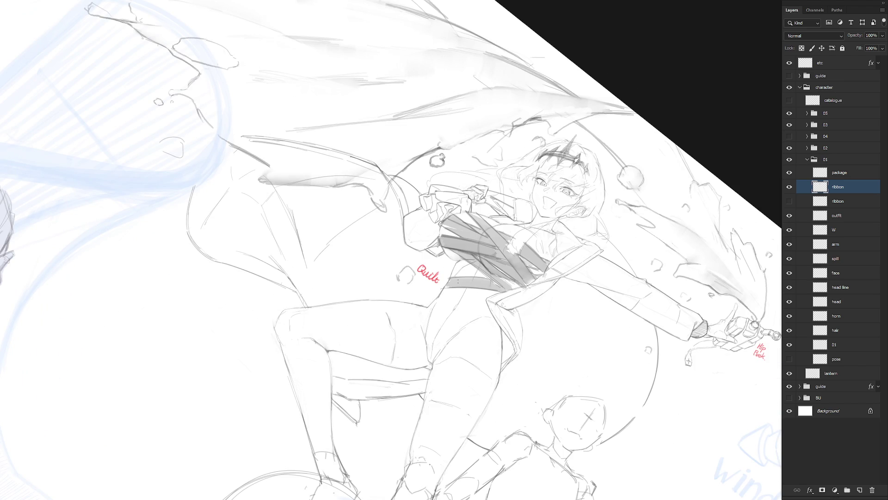
mouse_move(461, 294)
left_mouse_down()
mouse_move(497, 342)
mouse_move(466, 292)
mouse_move(495, 335)
left_mouse_up()
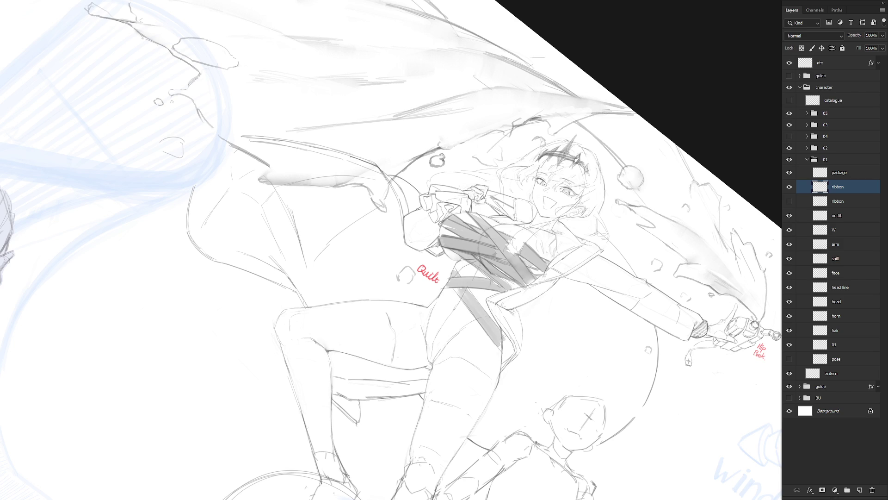
key("Escape")
mouse_move(545, 286)
left_mouse_down()
mouse_move(557, 296)
mouse_move(551, 291)
left_mouse_up()
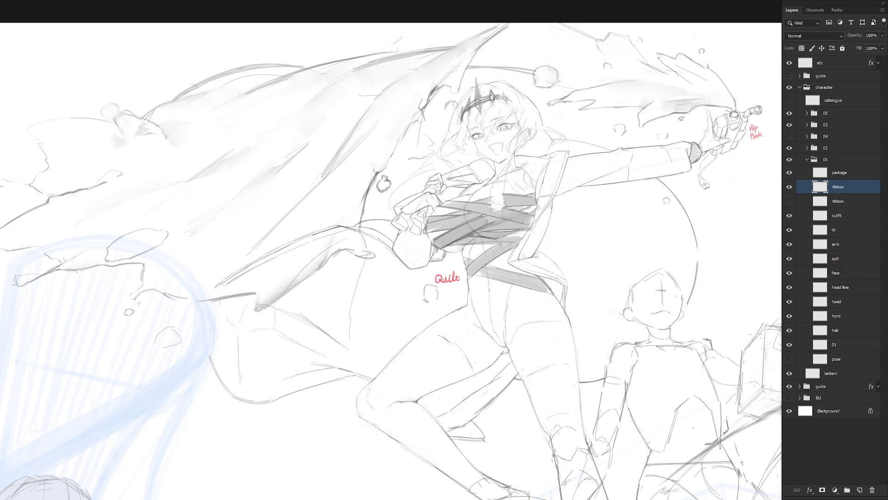
key("ctrl+0")
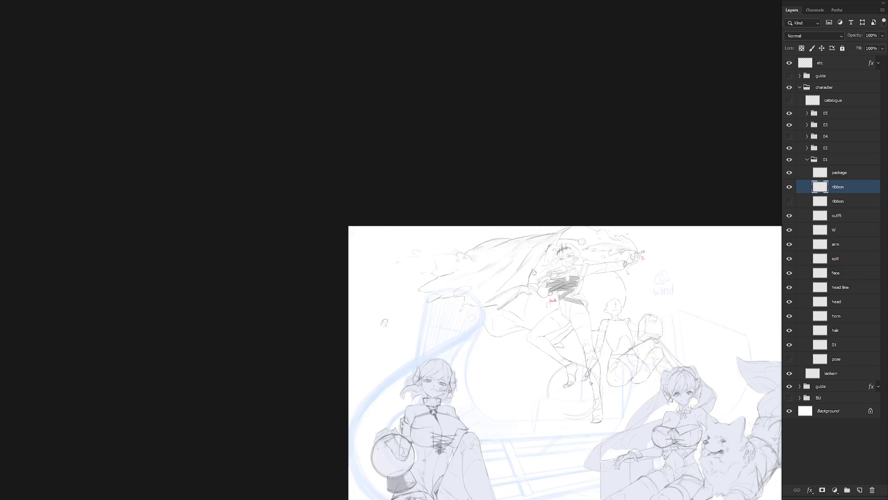
- Check the mirrored canvas, zoom to the waist, and undo a trial band below the Quilt note
key("f")
key("ctrl+shift+h")
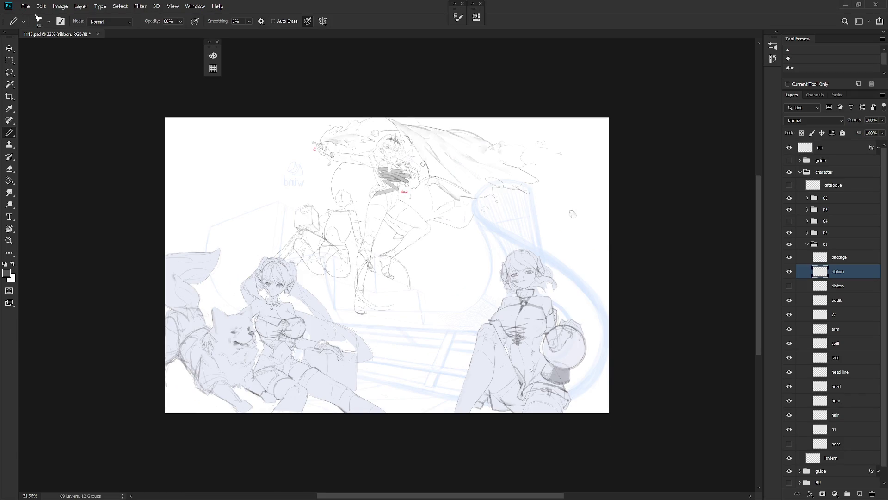
key("ctrl+shift+h")
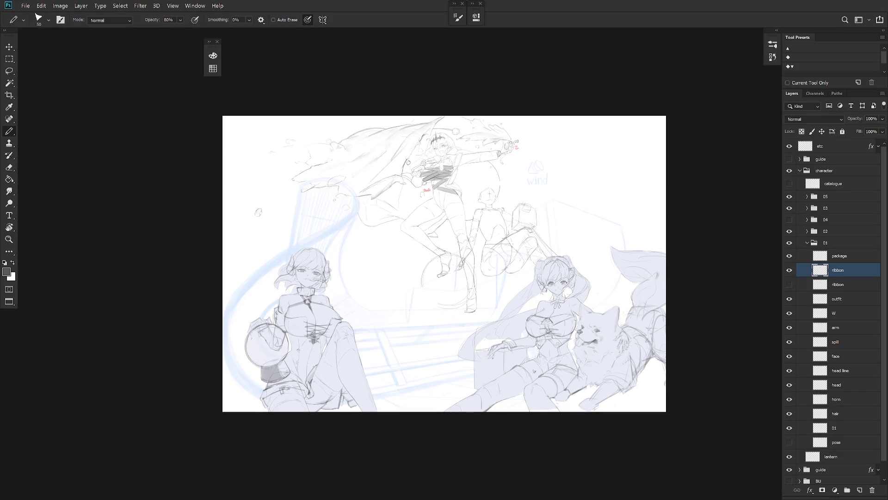
key("f")
left_click_drag(450, 179, 463, 202)
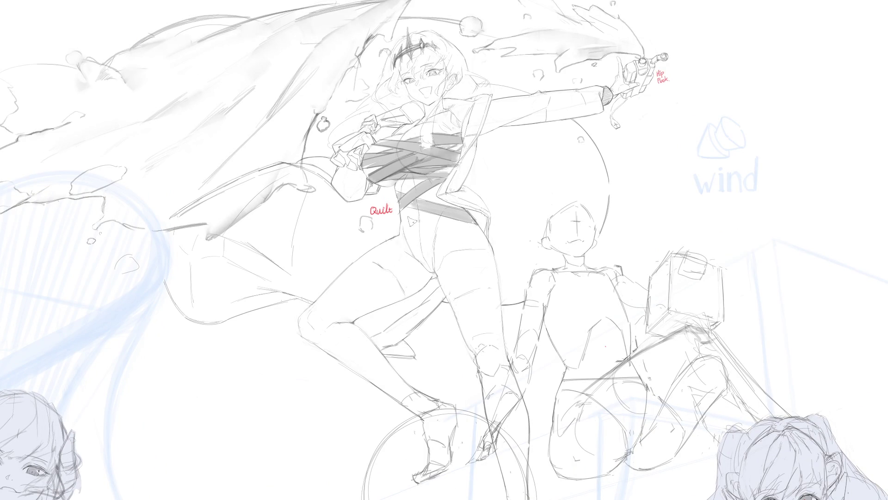
left_click_drag(401, 226, 427, 215)
key("ctrl+z")
- Hatch ribbon strokes across the thigh in a rotated view, undoing a stray horizontal stroke
key("6")
key("6")
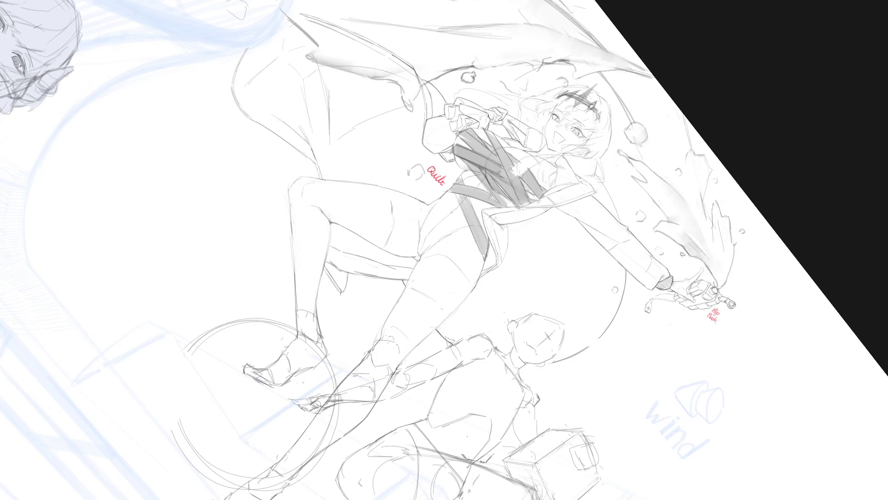
mouse_move(446, 218)
left_mouse_down()
mouse_move(477, 264)
mouse_move(442, 209)
left_mouse_up()
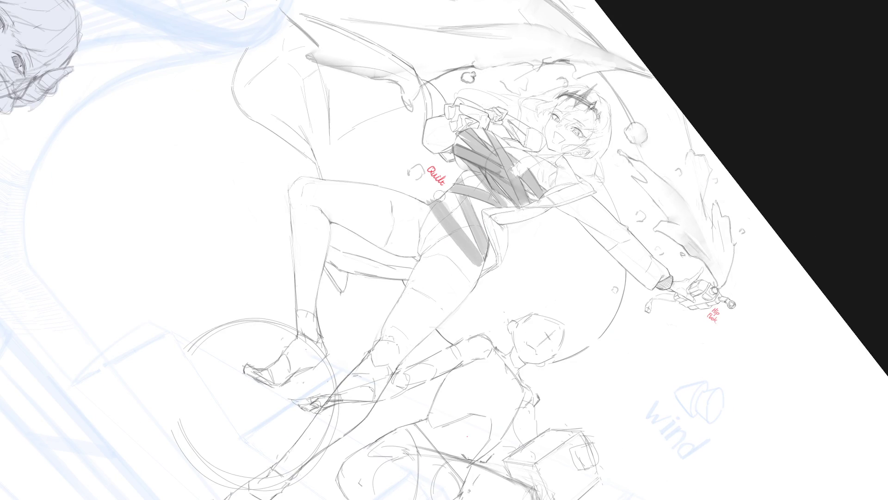
key("4")
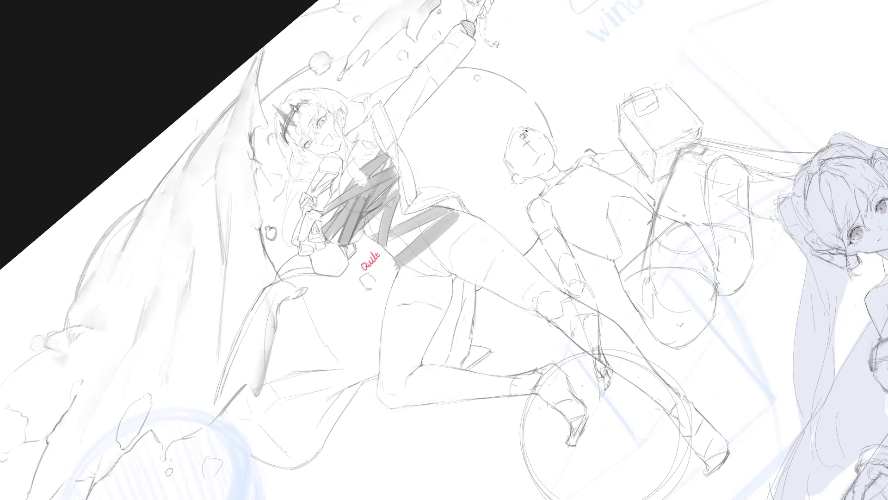
key("5")
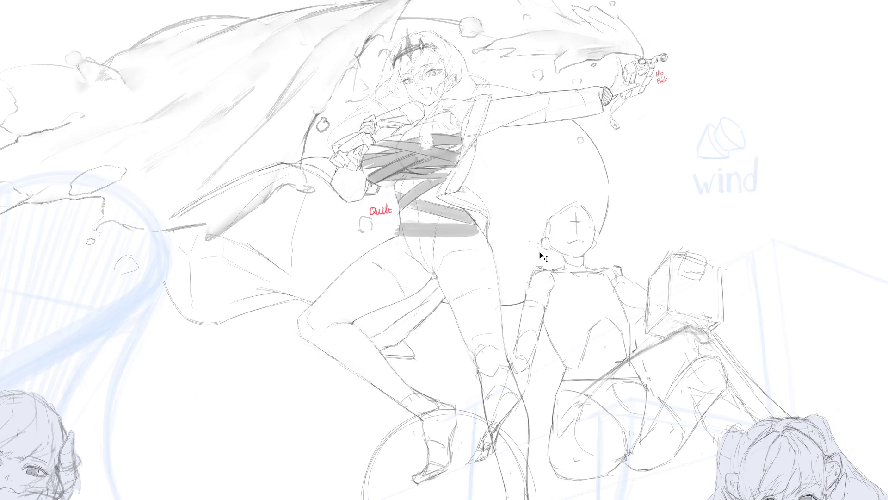
key("ctrl+z")
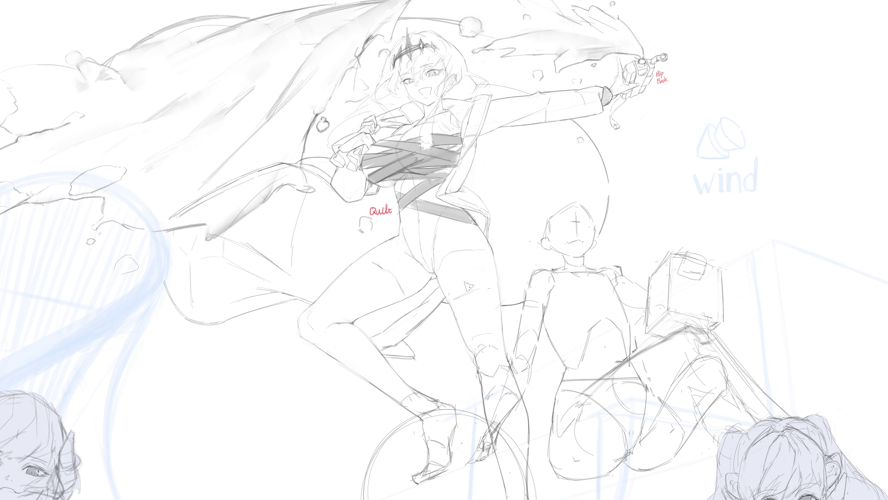
scroll(461, 282, "up", 1)
left_click_drag(548, 330, 545, 365)
- Compare the two ribbon layers, delete the lower one, and keep the upper visible
key("f")
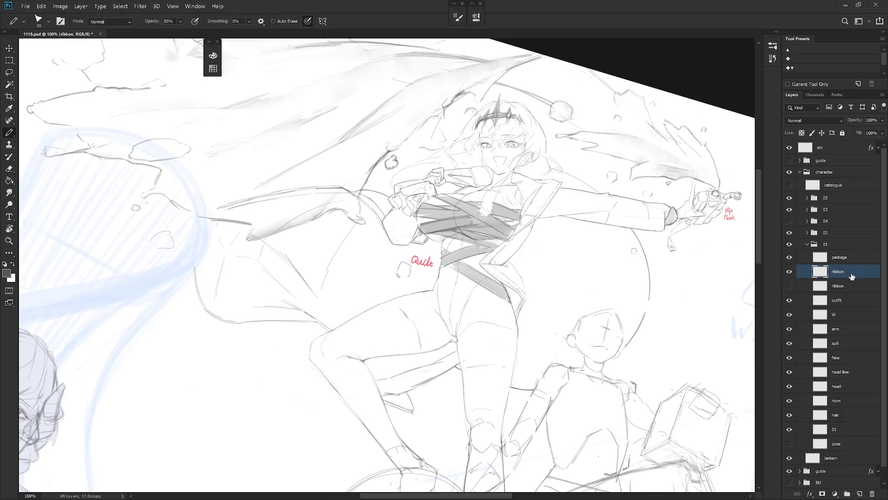
left_click(790, 271)
left_click(790, 285)
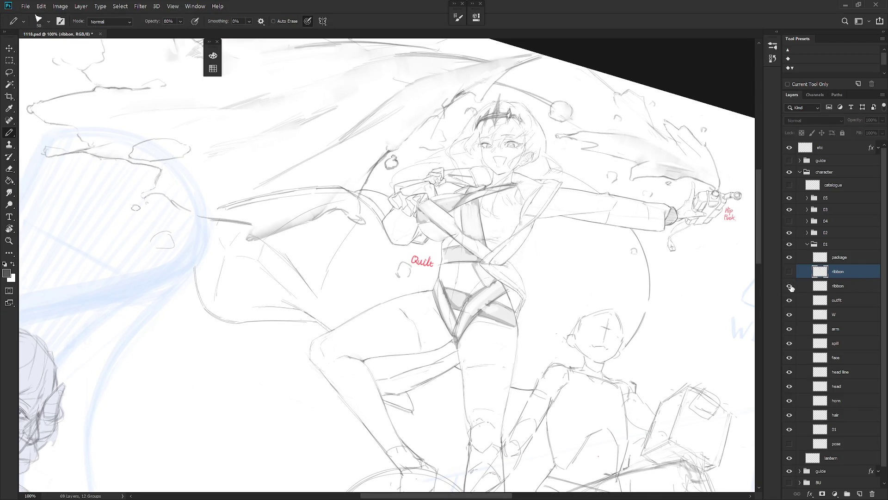
key("Escape")
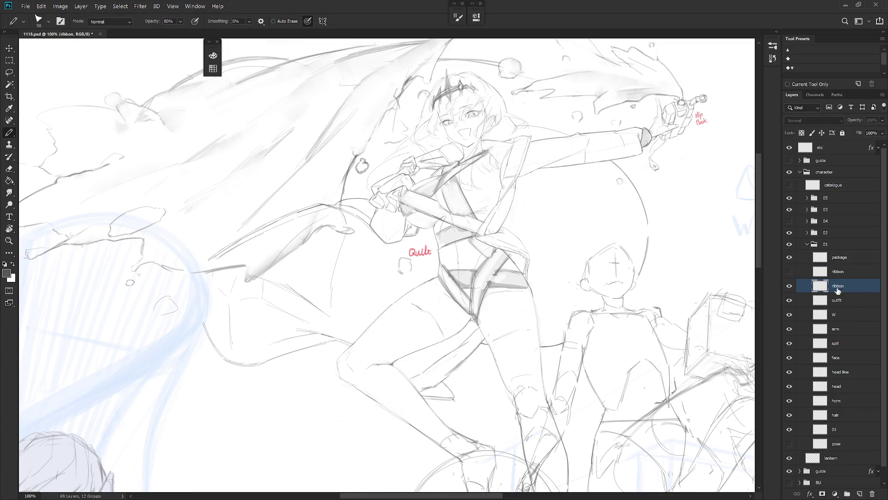
left_click(839, 286)
key("Delete")
left_click(790, 272)
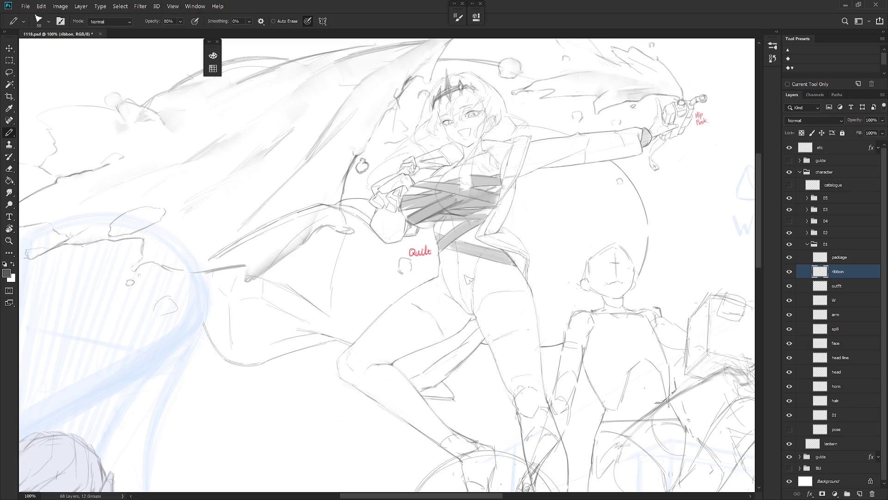
- Paint a diagonal ribbon band across the hip and even out its grey tone
mouse_move(515, 277)
left_mouse_down()
mouse_move(478, 316)
mouse_move(520, 279)
left_mouse_up()
key("e")
key("b")
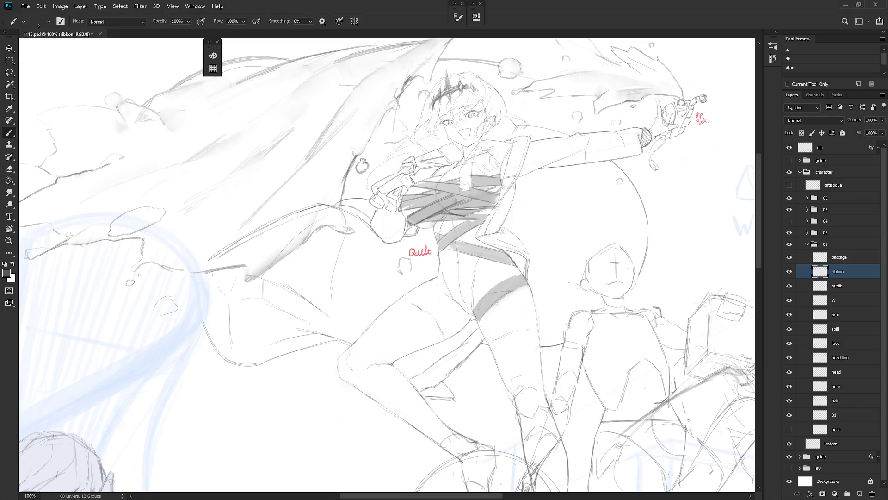
left_click_drag(497, 283, 473, 308)
mouse_move(516, 277)
left_mouse_down()
mouse_move(476, 309)
mouse_move(523, 277)
left_mouse_up()
- Add small shading strokes and darken the ribbon strip running down the hip
key("shift+b")
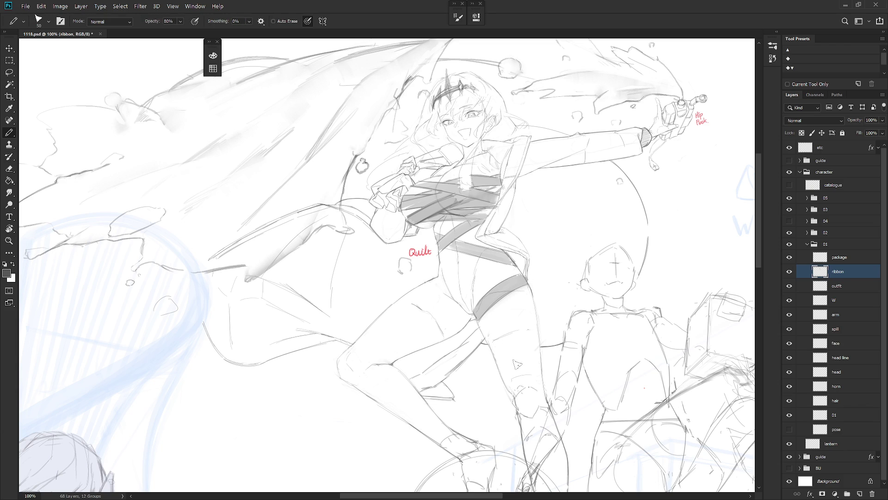
mouse_move(478, 257)
left_mouse_down()
mouse_move(468, 312)
mouse_move(479, 259)
mouse_move(471, 306)
mouse_move(482, 283)
left_mouse_up()
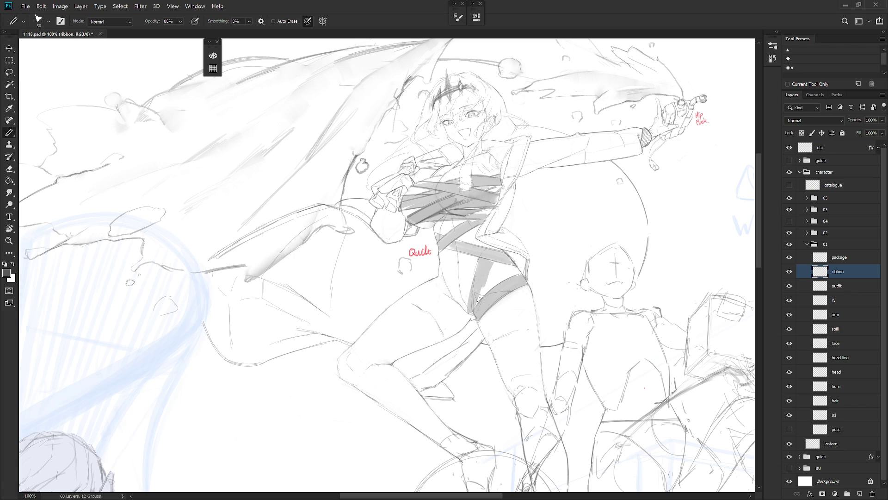
key("shift+b")
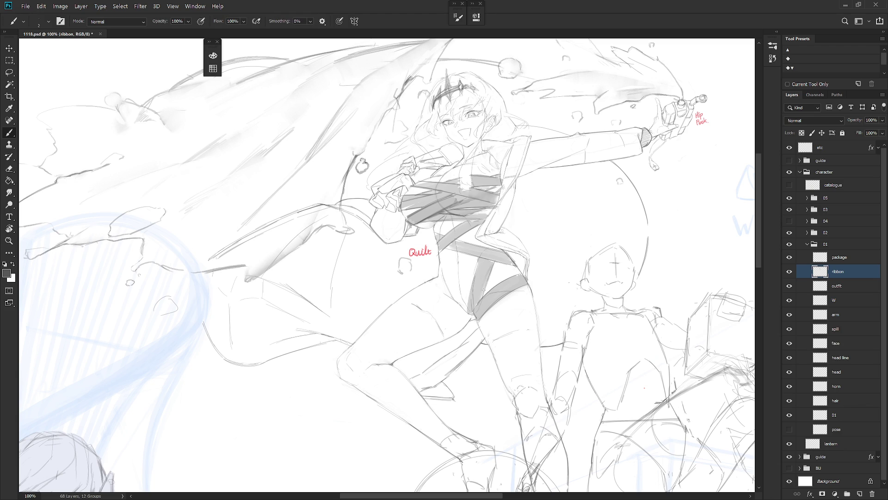
left_click_drag(478, 261, 466, 315)
key("shift+b")
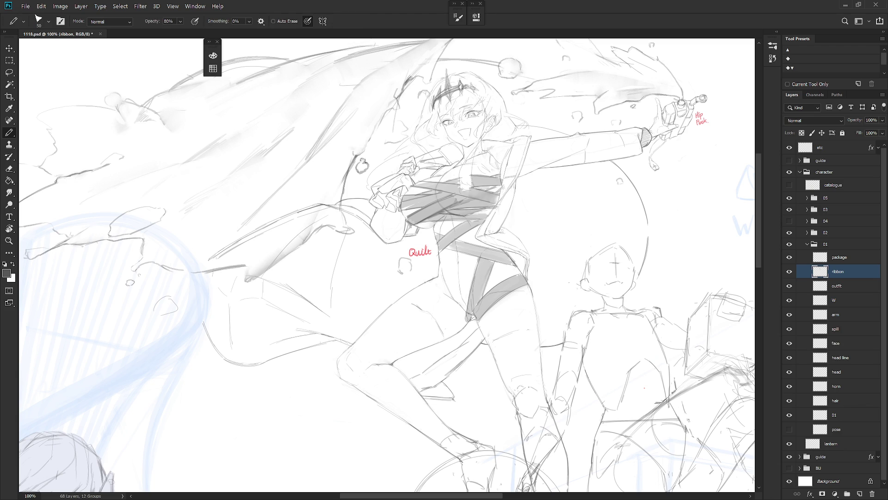
key("e")
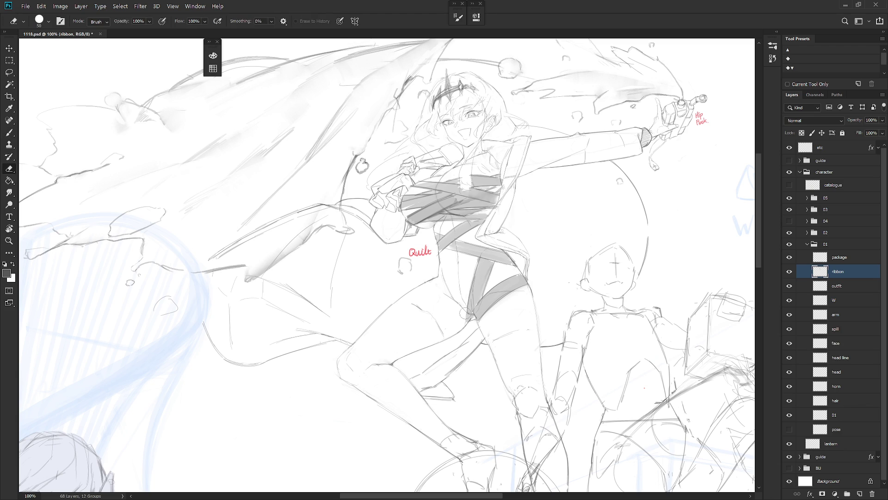
key("b")
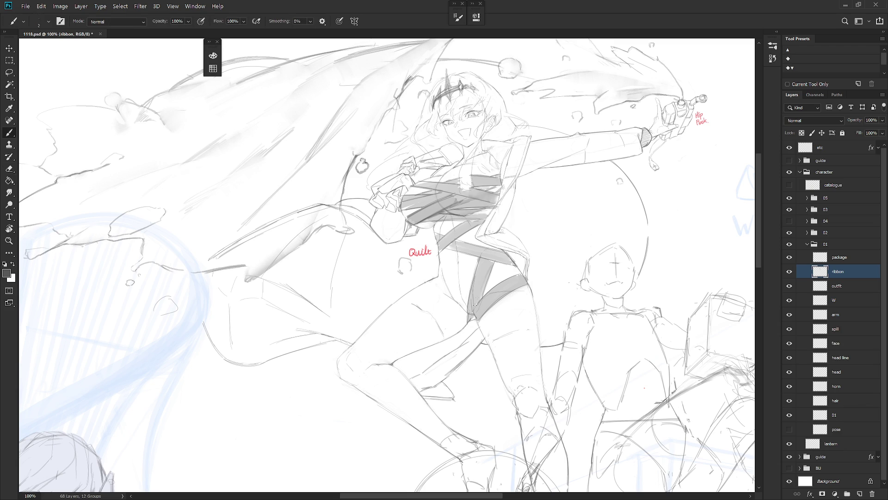
key("e")
key("b")
key("e")
key("b")
- Redraw a short stroke beside the ribbon in a tilted view, then reset the rotation
key("r")
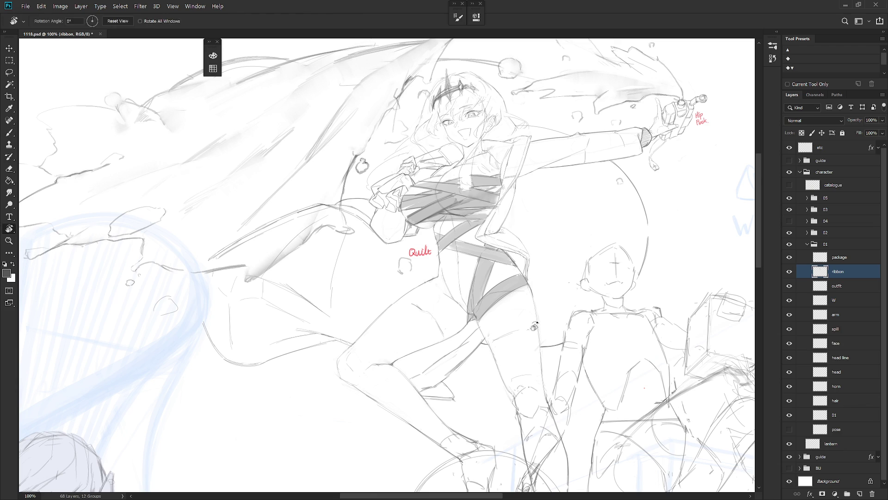
left_click_drag(508, 253, 422, 305)
key("shift+b")
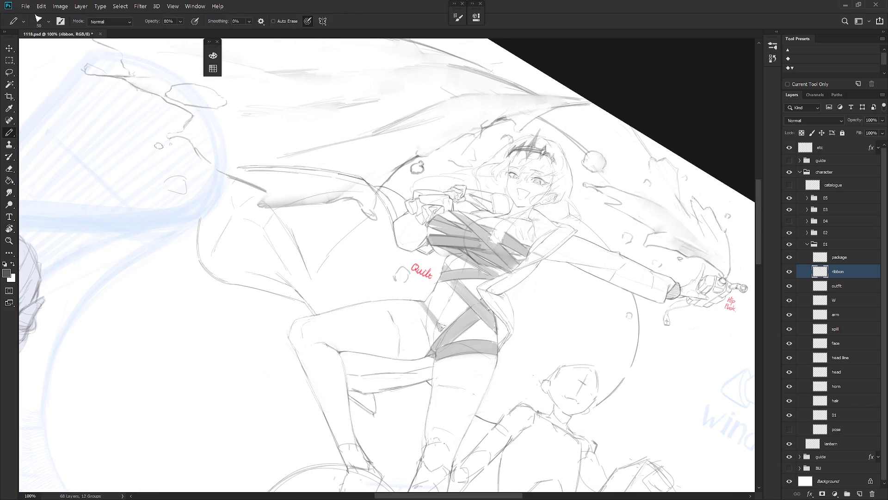
key("ctrl+z")
mouse_move(415, 301)
left_mouse_down()
mouse_move(443, 327)
mouse_move(456, 289)
left_mouse_up()
key("shift+b")
key("r")
key("r")
left_click_drag(525, 267, 516, 222)
key("shift+b")
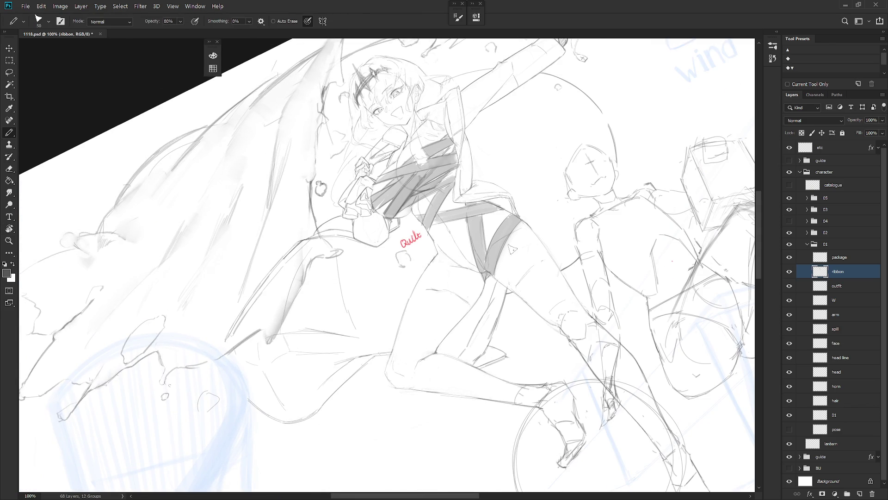
key("r")
key("Escape")
scroll(525, 298, "down", 5)
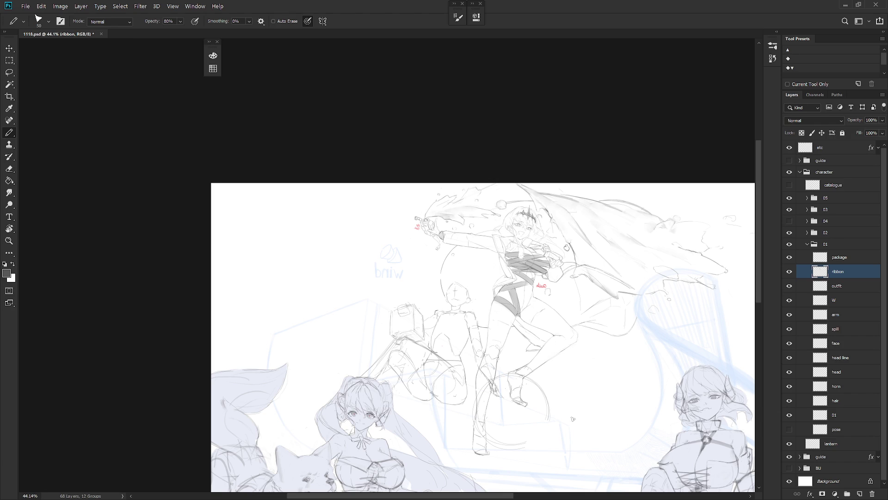
- Draw a diagonal ribbon band down the thigh and darken it with the brush
key("h")
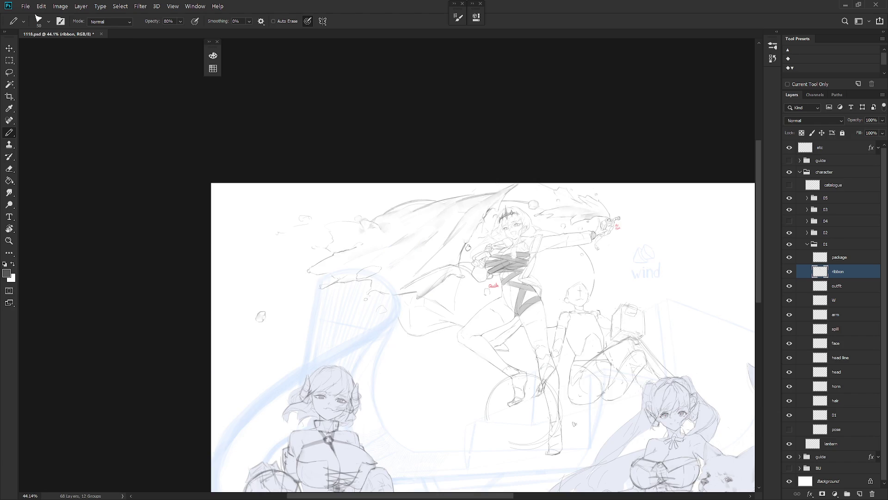
scroll(529, 297, "up", 3)
mouse_move(553, 319)
left_mouse_down()
mouse_move(425, 348)
mouse_move(448, 365)
mouse_move(447, 385)
left_mouse_up()
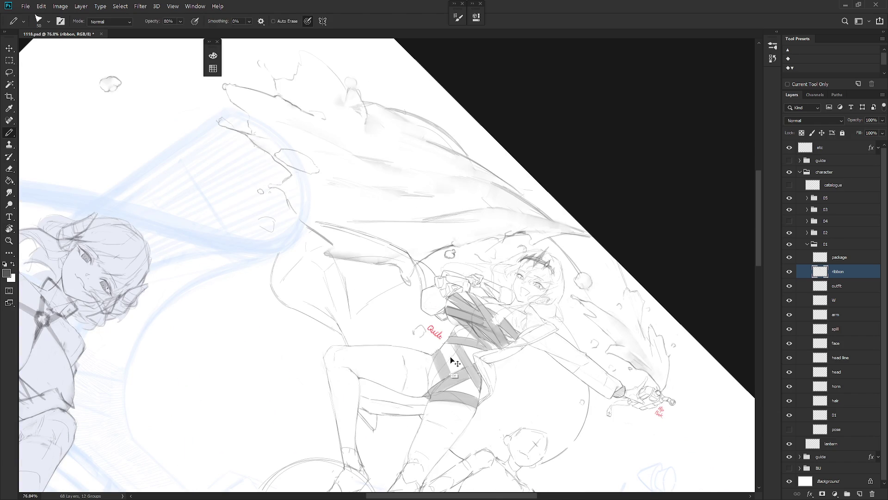
key("ctrl+z")
mouse_move(455, 358)
left_mouse_down()
mouse_move(476, 360)
mouse_move(461, 371)
left_mouse_up()
left_click_drag(453, 340, 479, 418)
mouse_move(461, 385)
left_mouse_down()
mouse_move(489, 425)
mouse_move(484, 433)
mouse_move(493, 427)
left_mouse_up()
key("b")
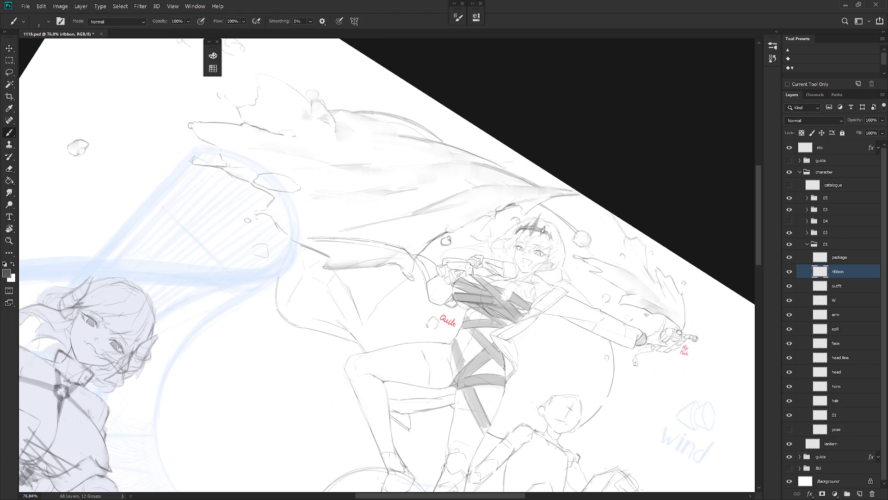
mouse_move(461, 340)
left_mouse_down()
mouse_move(458, 364)
mouse_move(535, 409)
left_mouse_up()
left_click_drag(554, 343, 565, 349)
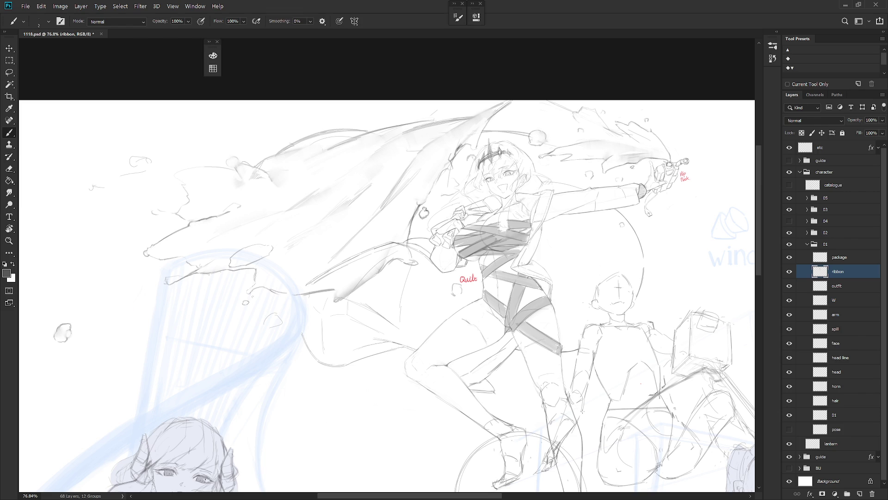
key("shift+b")
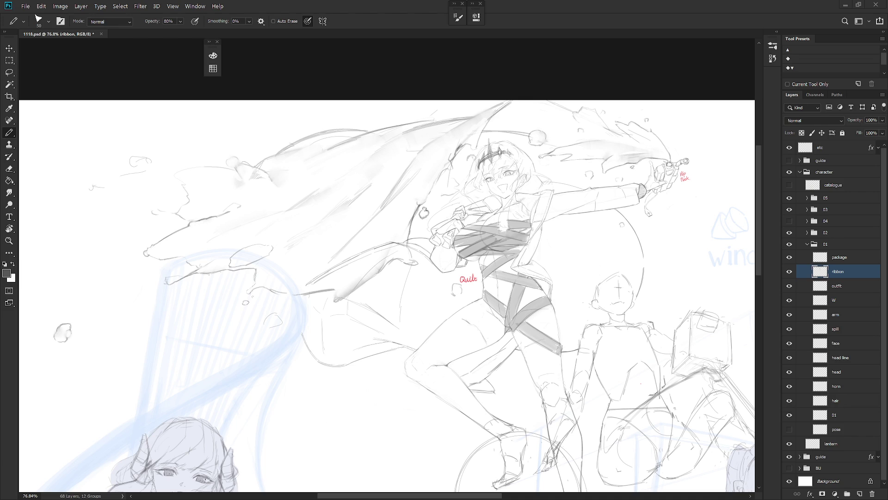
left_click_drag(601, 330, 559, 321)
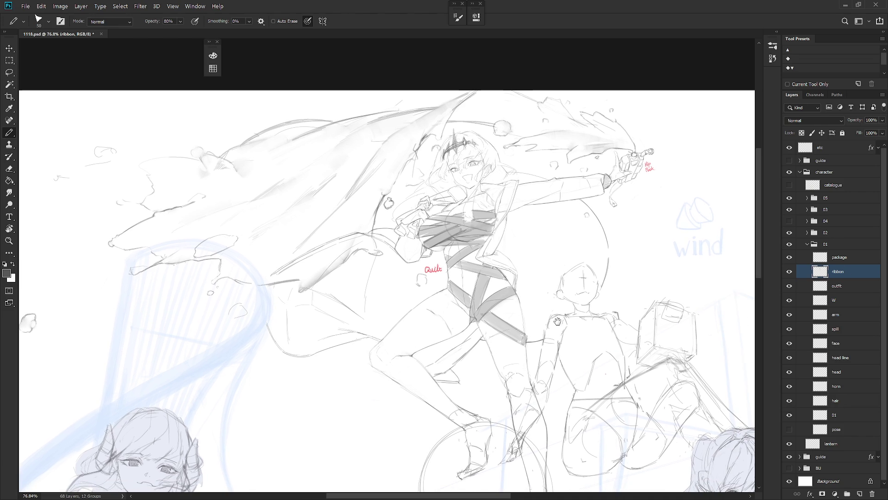
scroll(491, 292, "up", 3)
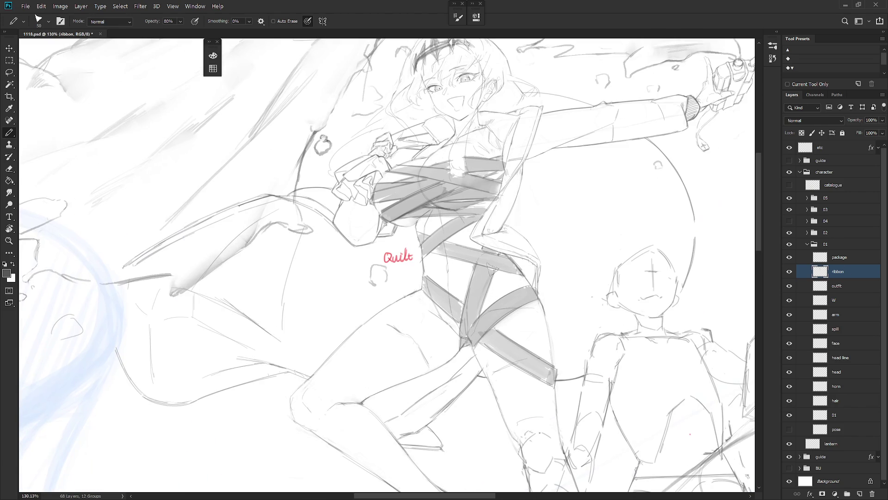
- Lasso the thigh ribbon band, apply a first transform, and deselect
mouse_move(501, 309)
left_mouse_down()
mouse_move(511, 344)
mouse_move(535, 339)
left_mouse_up()
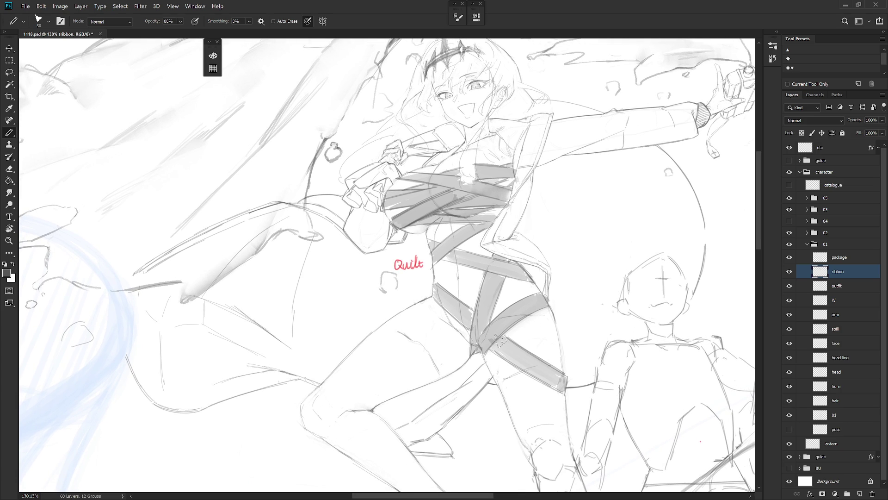
key("l")
mouse_move(485, 347)
left_mouse_down()
mouse_move(551, 305)
mouse_move(487, 353)
mouse_move(528, 343)
left_mouse_up()
key("ctrl+t")
key("Return")
key("l")
key("ctrl+d")
- Reselect the thigh ribbon band and nudge it slightly upward
mouse_move(504, 330)
left_mouse_down()
mouse_move(483, 349)
mouse_move(531, 309)
mouse_move(481, 366)
left_mouse_up()
key("ctrl+t")
left_click_drag(529, 336, 526, 331)
key("Return")
key("e")
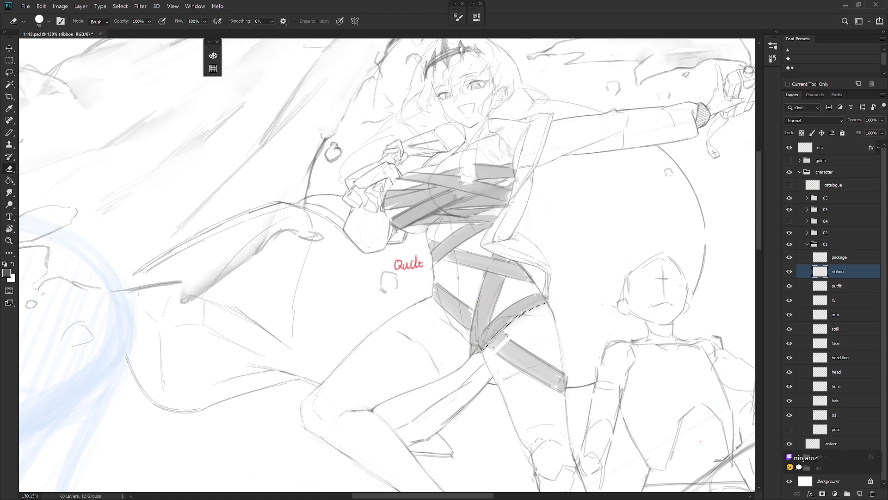
key("ctrl+d")
- Touch up the band edges with brush, pencil and smudge while rotating the view
key("b")
left_click_drag(544, 304, 513, 366)
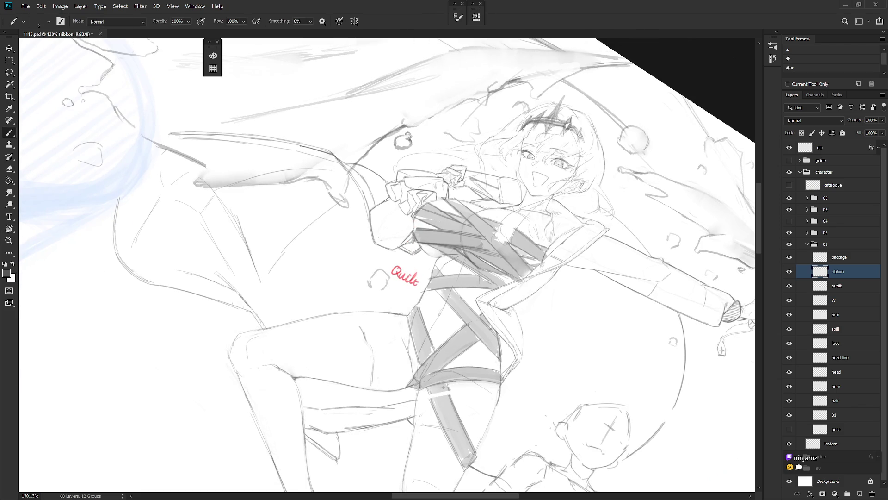
key("shift+b")
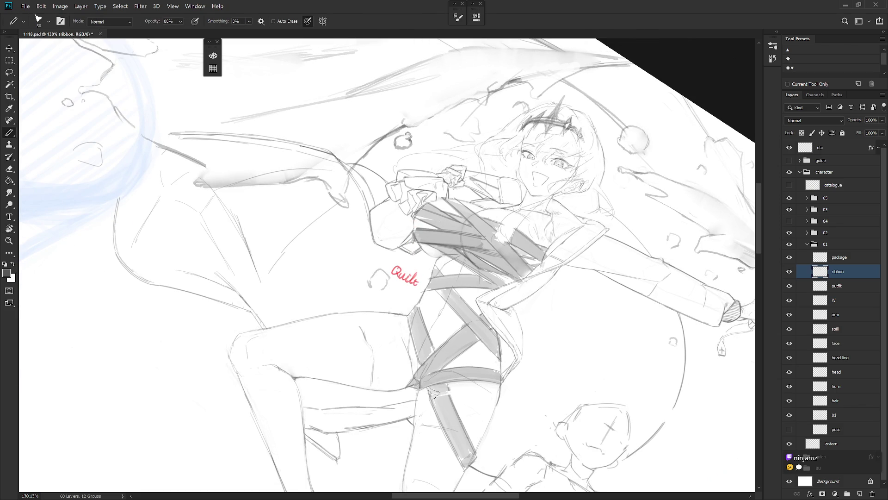
key("r")
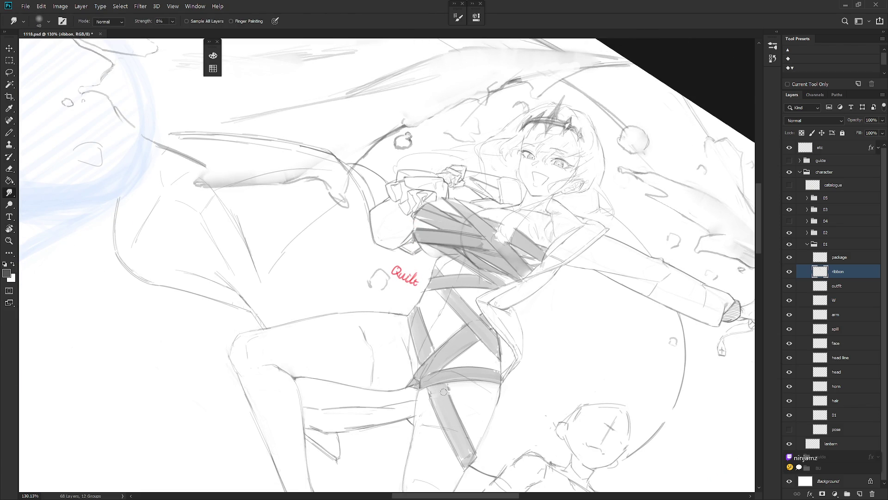
key("b")
left_click_drag(446, 389, 556, 306)
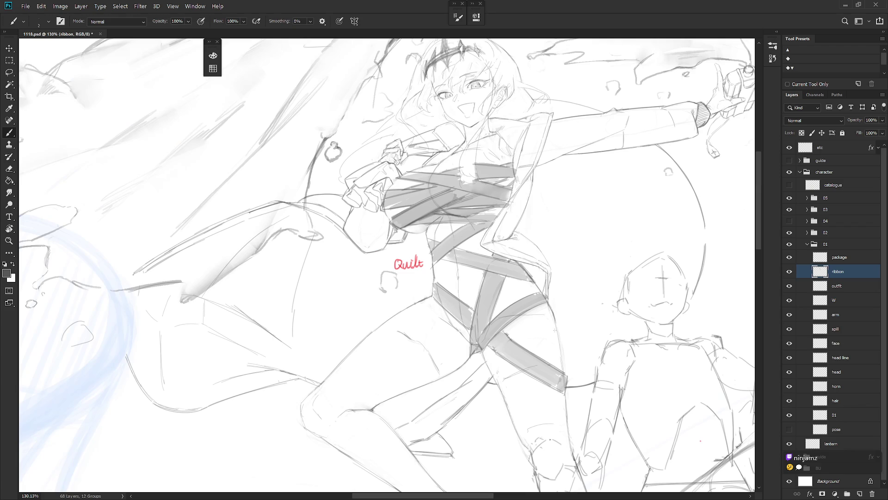
left_click_drag(589, 374, 460, 382)
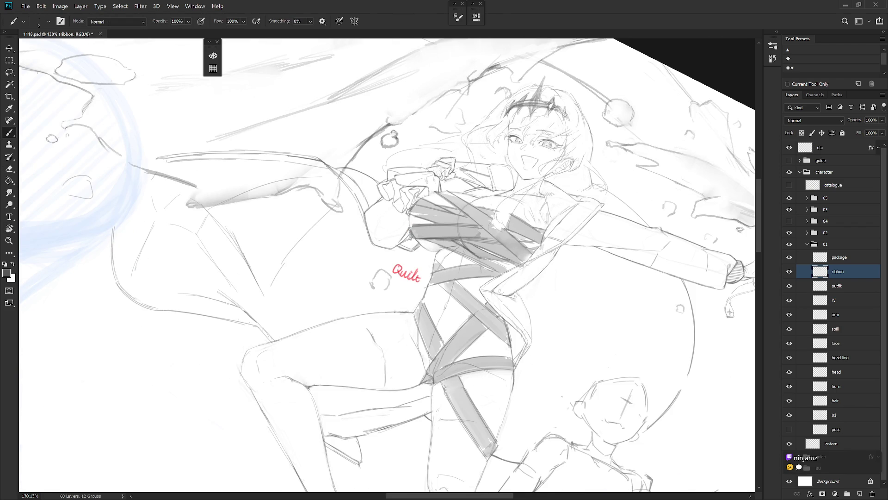
left_click_drag(468, 353, 522, 405)
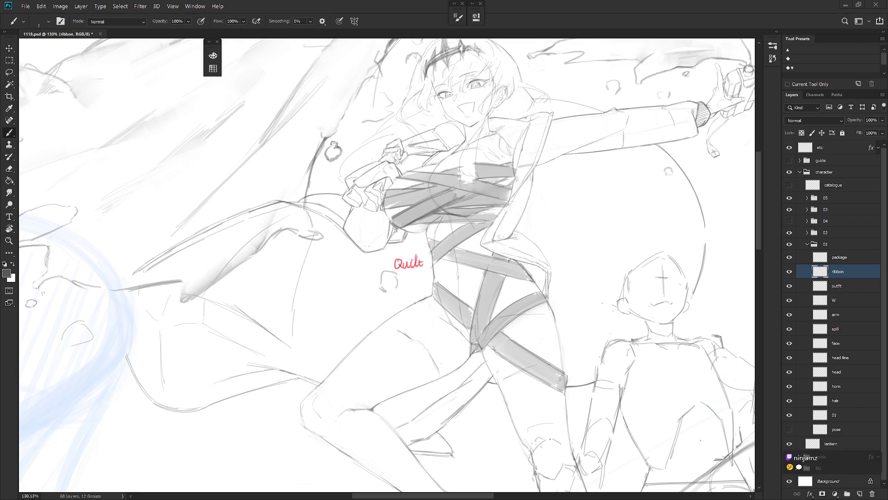
scroll(552, 357, "down", 3)
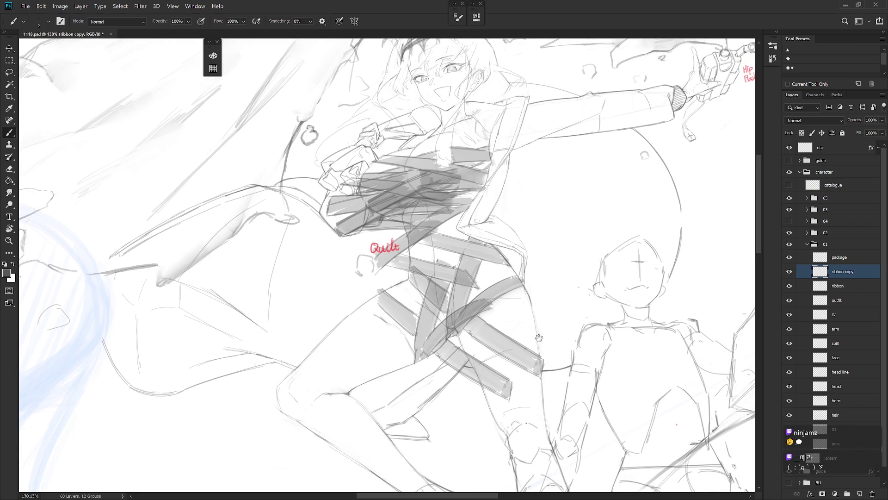
- Sketch a short pencil line across the thigh, undoing and redrawing it
left_click_drag(554, 357, 534, 368)
key("shift+b")
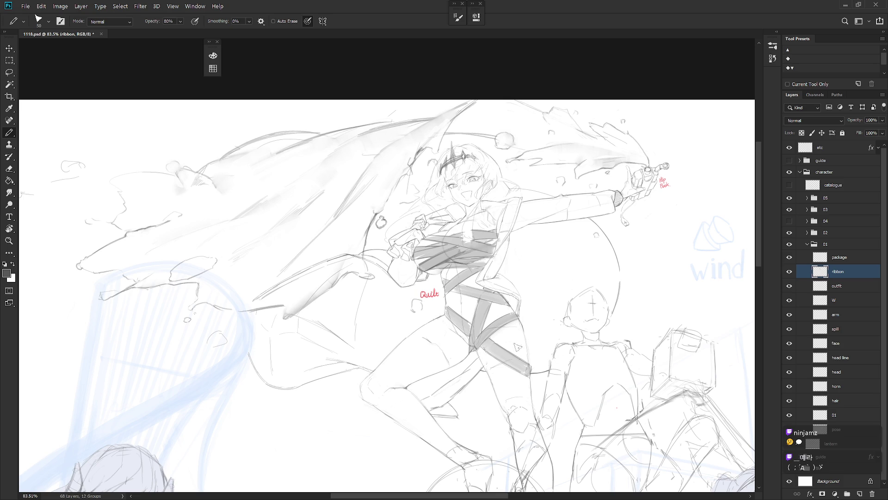
left_click_drag(506, 369, 502, 377)
key("ctrl+z")
left_click_drag(488, 370, 531, 381)
key("b")
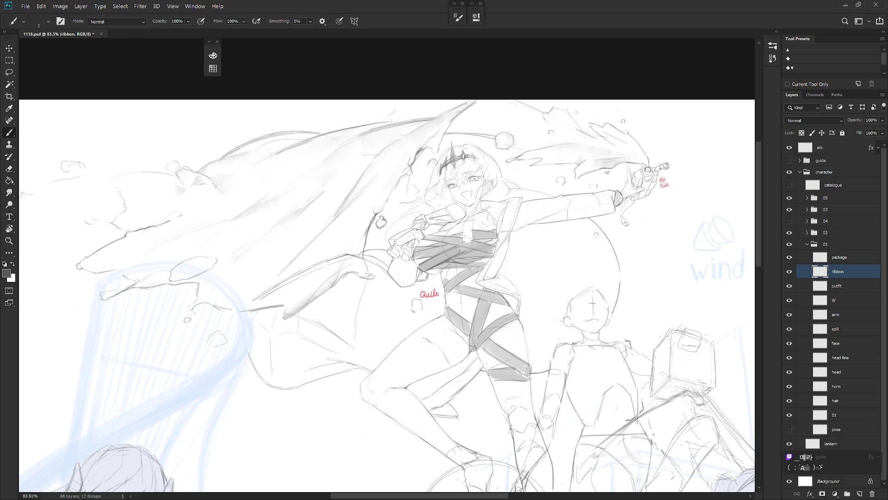
mouse_move(527, 396)
left_mouse_down()
mouse_move(520, 352)
mouse_move(489, 293)
left_mouse_up()
key("n")
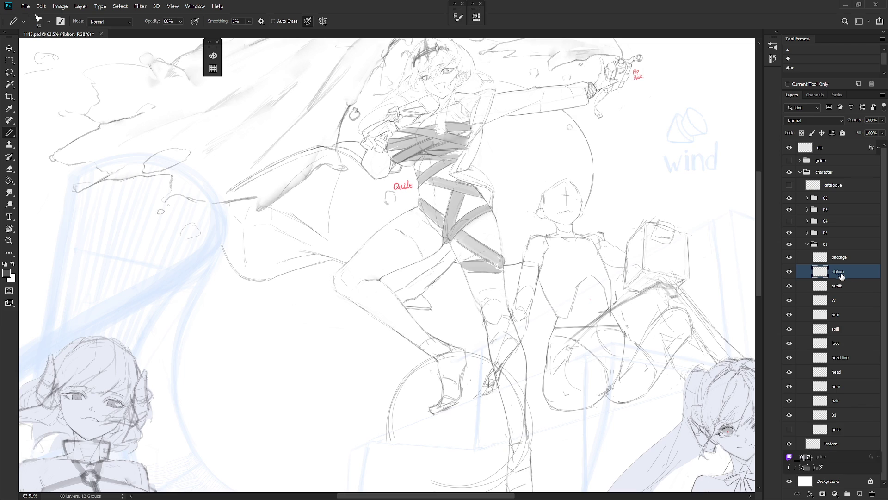
- Re-stroke and darken the grey shading on the hip ribbon in a tilted view
key("r")
mouse_move(572, 308)
left_mouse_down()
mouse_move(546, 352)
mouse_move(423, 305)
left_mouse_up()
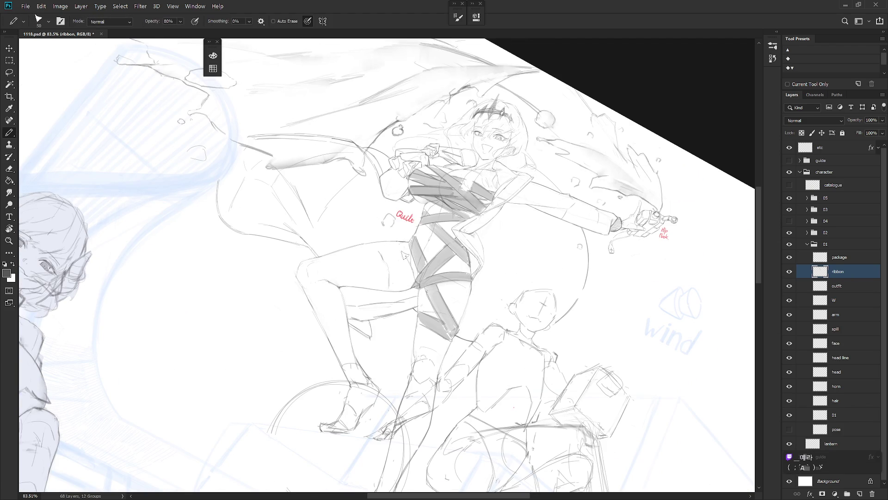
mouse_move(404, 245)
left_mouse_down()
mouse_move(413, 283)
mouse_move(409, 250)
mouse_move(409, 276)
left_mouse_up()
mouse_move(385, 253)
left_mouse_down()
mouse_move(407, 278)
mouse_move(404, 268)
left_mouse_up()
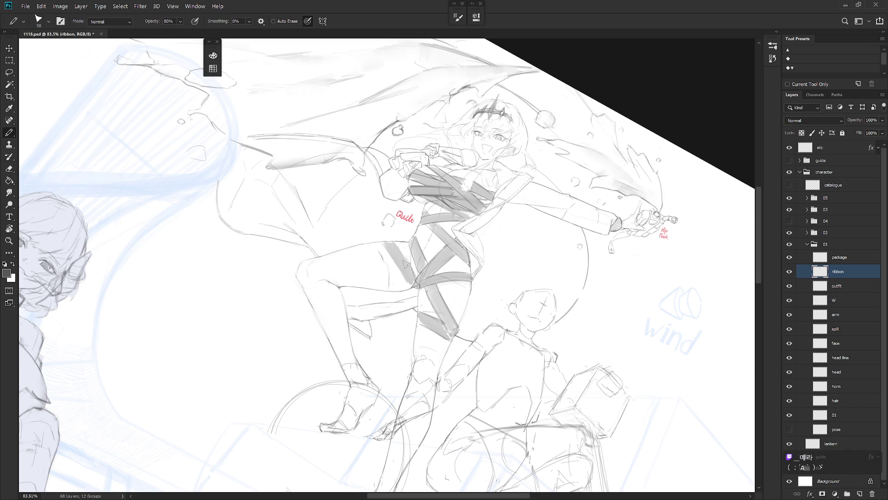
left_click_drag(384, 246, 405, 272)
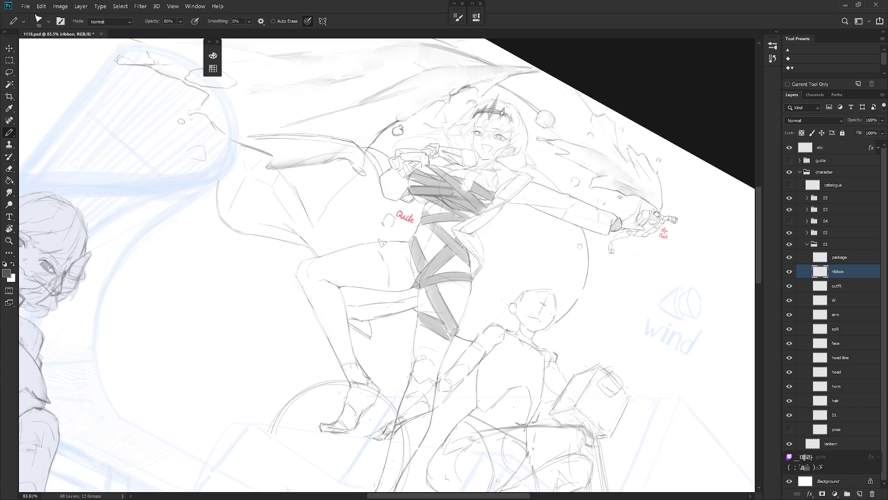
mouse_move(407, 277)
left_mouse_down()
mouse_move(396, 252)
mouse_move(413, 283)
mouse_move(400, 247)
mouse_move(376, 245)
mouse_move(414, 280)
mouse_move(370, 264)
left_mouse_up()
key("shift+b")
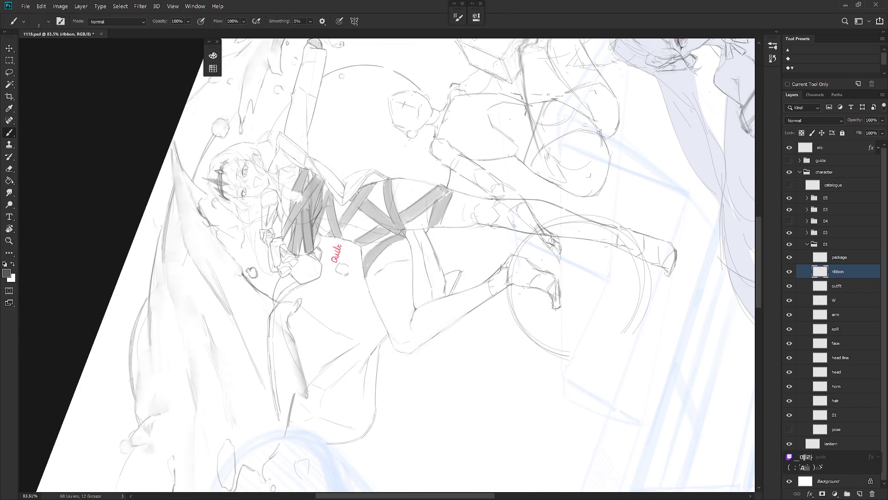
left_click_drag(362, 257, 385, 236)
key("ctrl+0")
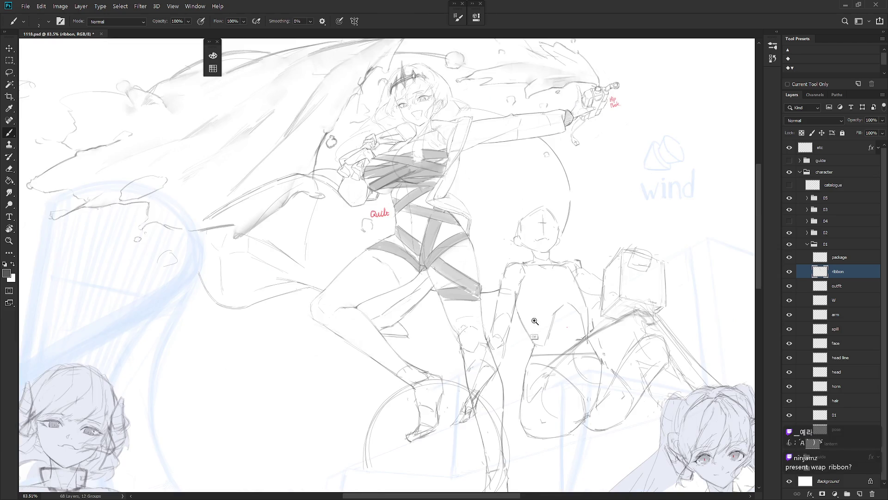
scroll(509, 347, "down", 3)
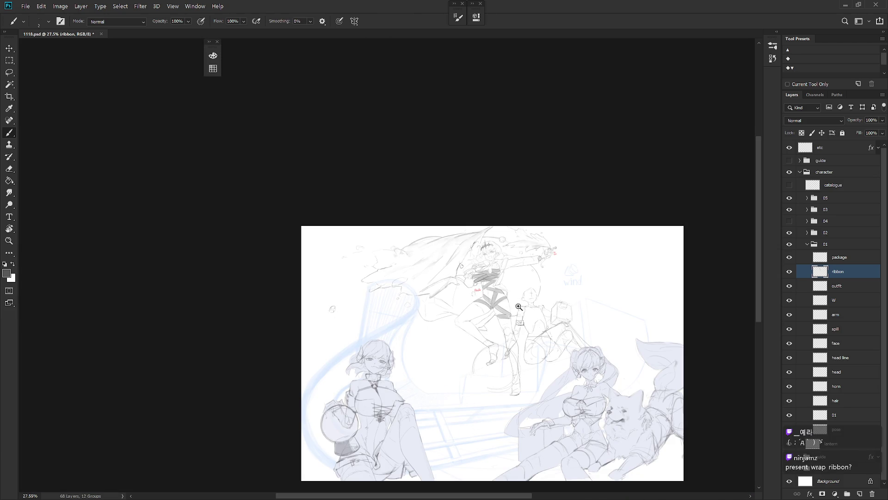
scroll(529, 324, "up", 2)
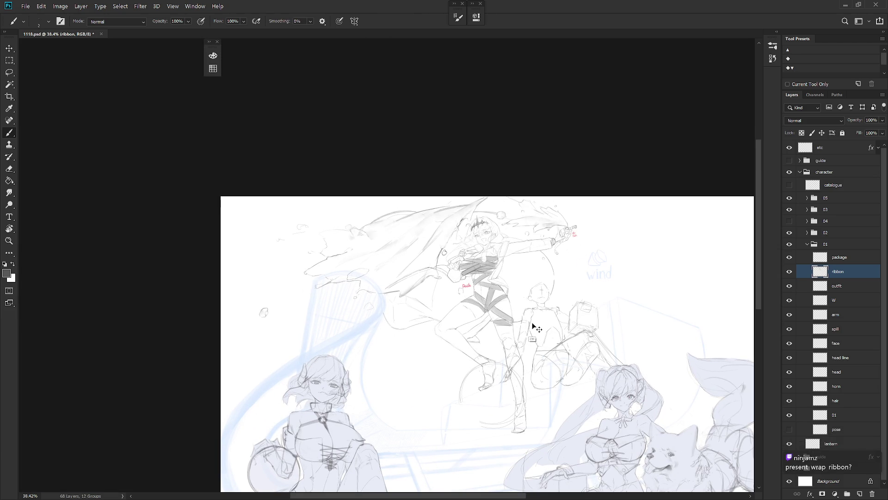
scroll(529, 322, "up", 2)
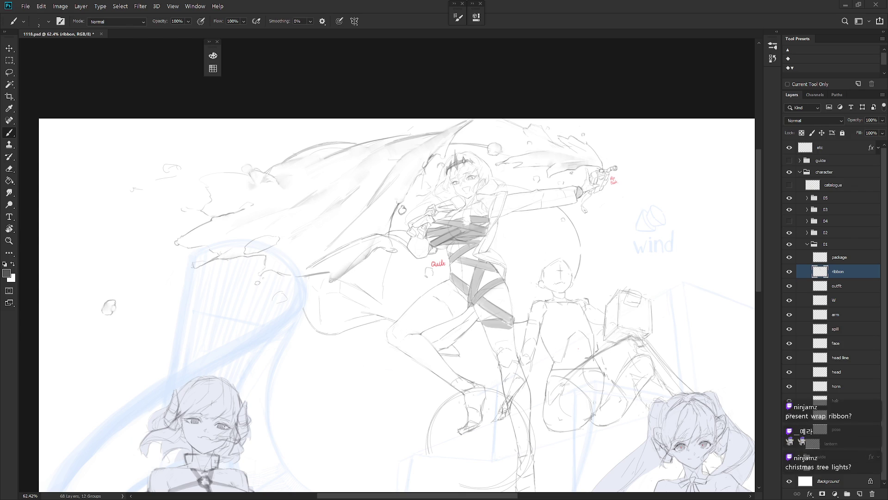
key("shift+b")
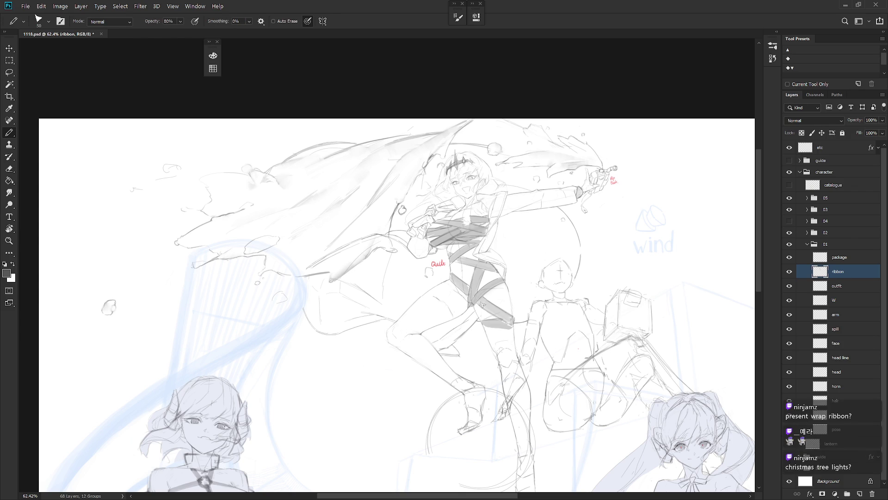
- Sketch the ribbon edges along the thigh and widen the diagonal ribbon with darker strokes
mouse_move(495, 299)
left_mouse_down()
mouse_move(396, 298)
mouse_move(428, 338)
left_mouse_up()
left_click_drag(400, 299, 429, 336)
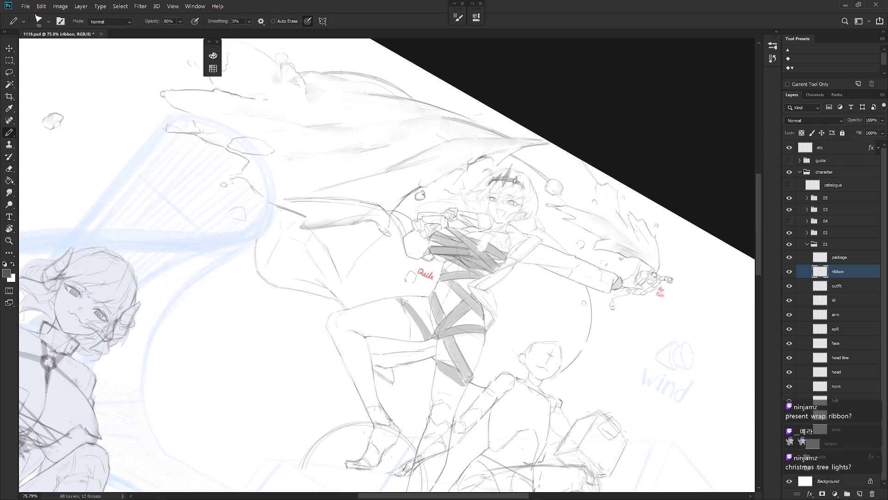
mouse_move(399, 298)
left_mouse_down()
mouse_move(432, 335)
mouse_move(437, 243)
mouse_move(465, 242)
left_mouse_up()
- Fill the lower ribbon band across the hip with dark soft-brush shading
key("b")
left_click_drag(418, 269, 466, 253)
key("shift+b")
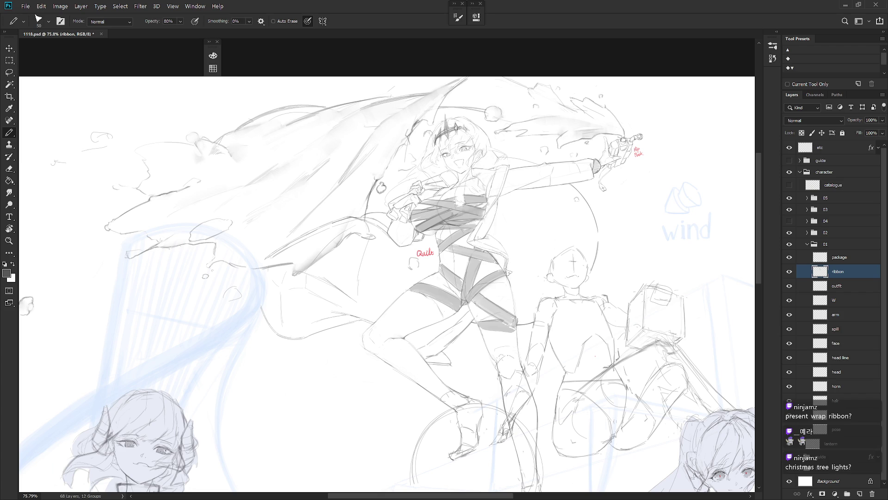
left_click_drag(458, 267, 450, 255)
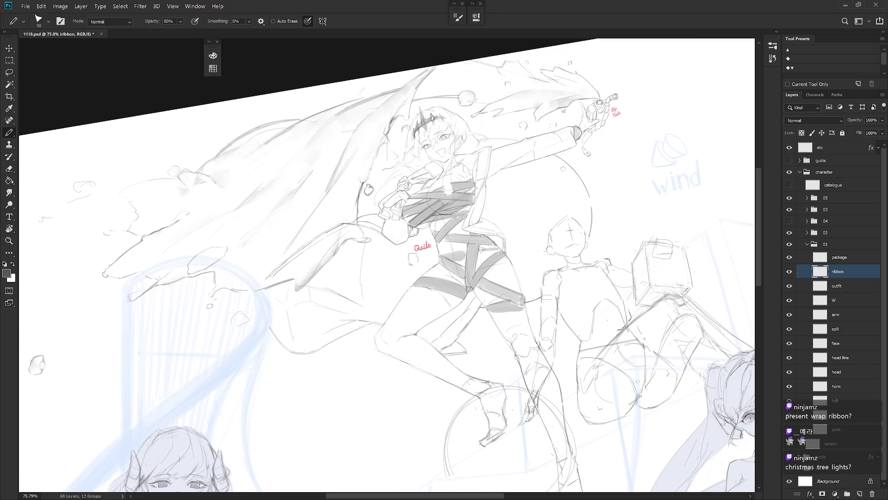
key("b")
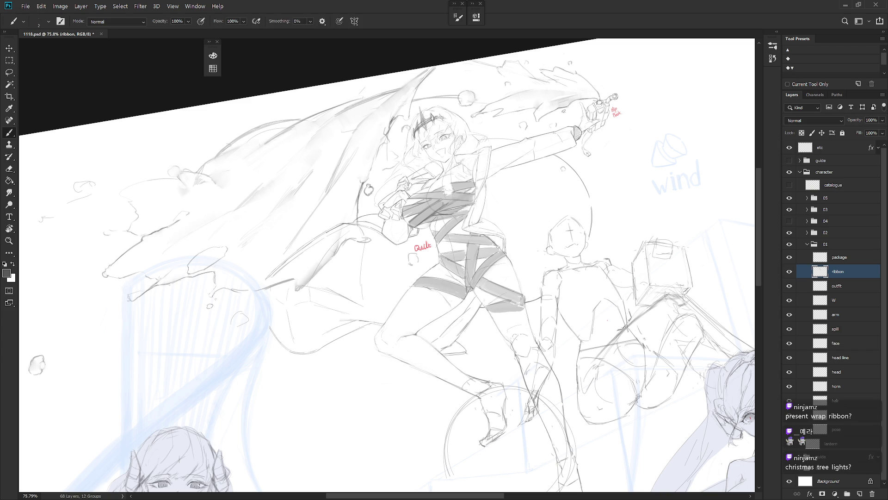
left_click_drag(545, 286, 542, 307)
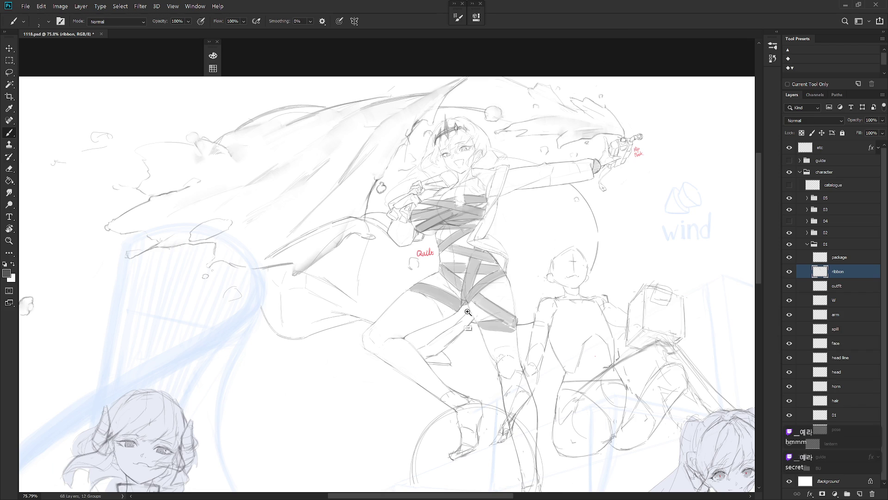
- Darken the diagonal ribbon band across the thigh, repainting the shading stroke once
scroll(475, 316, "up", 2)
scroll(504, 319, "up", 2)
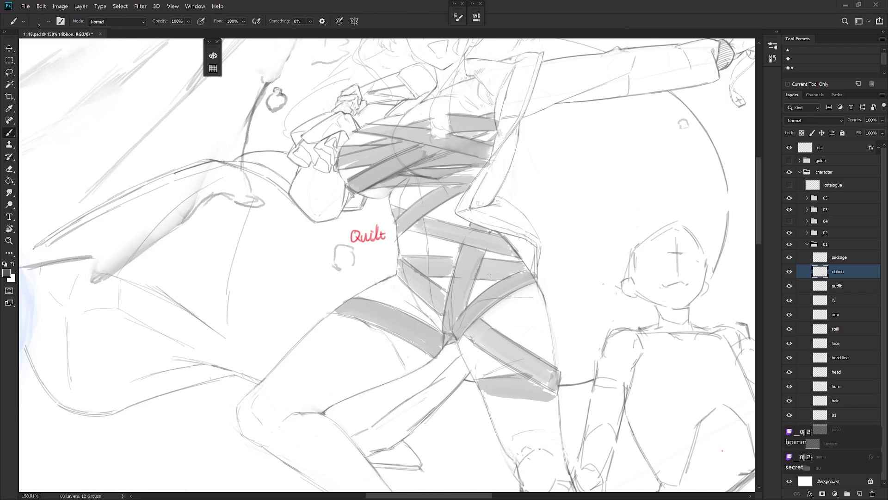
scroll(494, 278, "down", 1)
left_click_drag(475, 238, 448, 330)
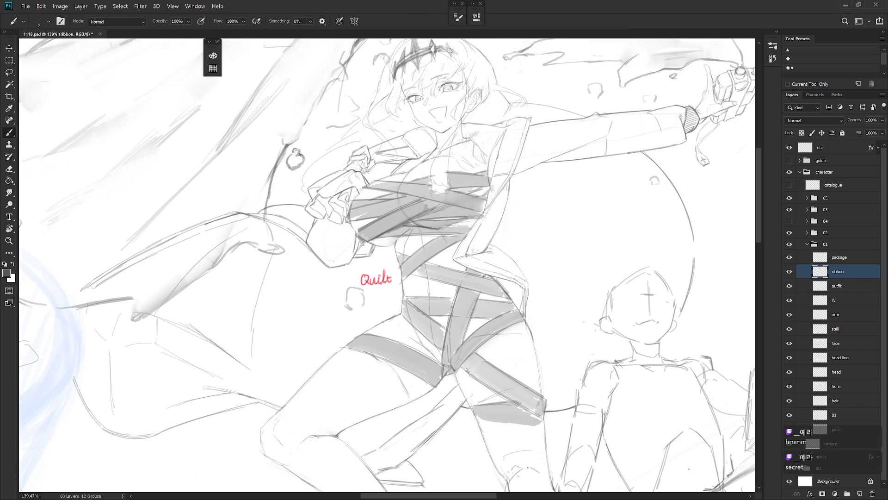
left_click_drag(477, 292, 465, 340)
key("ctrl+z")
mouse_move(476, 292)
left_mouse_down()
mouse_move(464, 340)
mouse_move(464, 332)
left_mouse_up()
- Draw a vertical ribbon band down the front thigh and darken its left edge, checking against group 04
left_click_drag(447, 382, 452, 358)
key("shift+b")
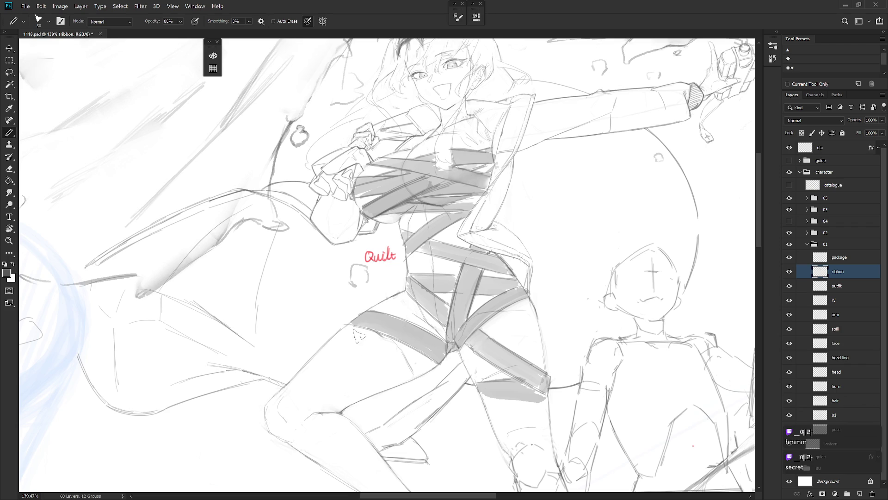
mouse_move(350, 359)
left_mouse_down()
mouse_move(361, 400)
mouse_move(366, 326)
mouse_move(375, 393)
mouse_move(350, 328)
mouse_move(361, 400)
left_mouse_up()
mouse_move(365, 340)
left_mouse_down()
mouse_move(376, 397)
mouse_move(370, 334)
mouse_move(352, 372)
mouse_move(355, 406)
left_mouse_up()
key("shift+b")
left_click_drag(352, 399, 350, 329)
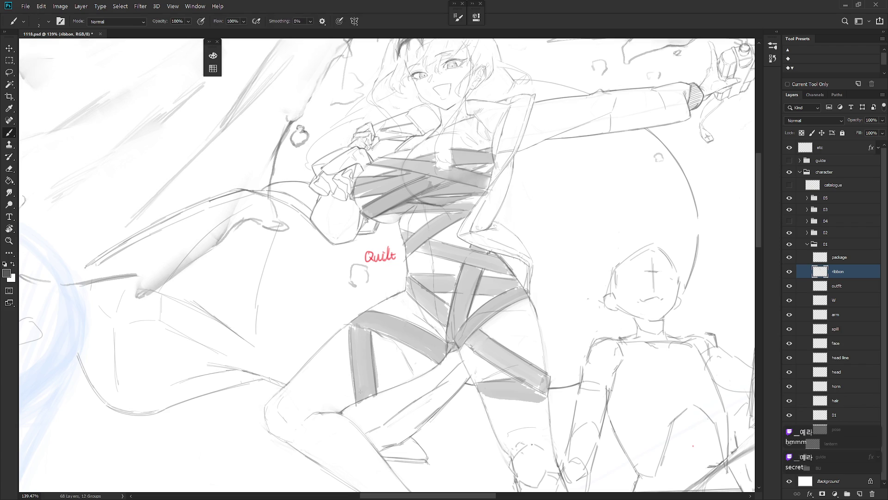
left_click(790, 221)
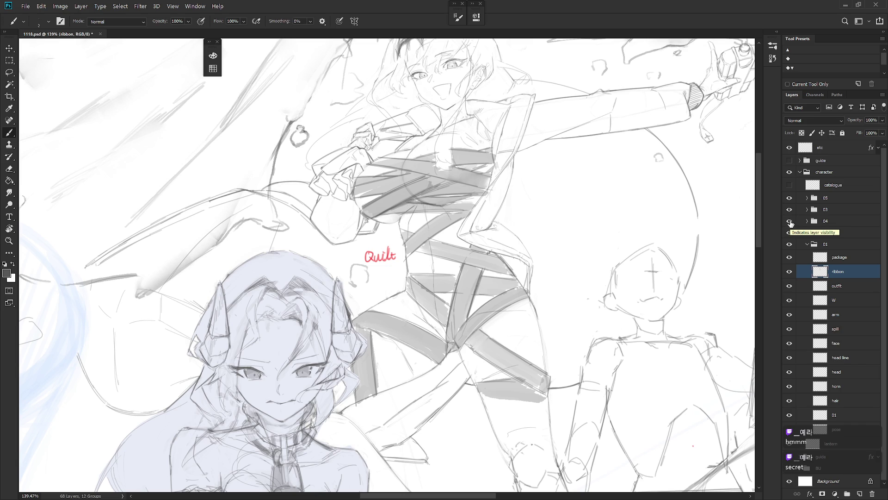
left_click(789, 221)
- Darken the leg ribbon band with hatching and small dark touches
scroll(565, 329, "down", 2)
left_click_drag(565, 329, 562, 320)
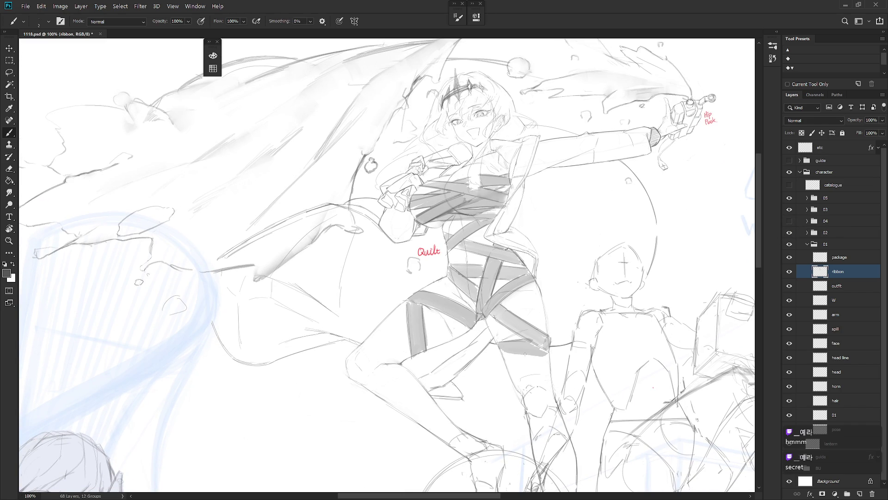
key("l")
mouse_move(549, 356)
left_mouse_down()
mouse_move(541, 342)
mouse_move(514, 337)
mouse_move(485, 359)
mouse_move(511, 376)
mouse_move(528, 347)
mouse_move(515, 376)
mouse_move(537, 352)
mouse_move(520, 383)
mouse_move(546, 354)
left_mouse_up()
key("ctrl+d")
key("b")
key("ctrl+z")
key("shift+b")
mouse_move(515, 379)
left_mouse_down()
mouse_move(535, 347)
mouse_move(514, 379)
mouse_move(523, 391)
mouse_move(544, 357)
left_mouse_up()
key("ctrl+z")
mouse_move(547, 321)
left_mouse_down()
mouse_move(544, 336)
mouse_move(538, 331)
left_mouse_up()
left_click_drag(553, 318, 544, 345)
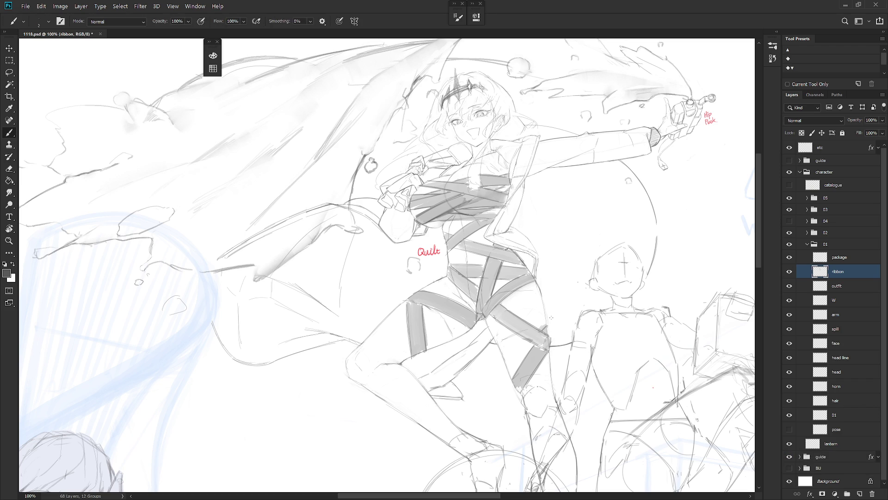
- Lighten a small spot on the leg ribbon with the eraser
key("e")
left_click_drag(551, 319, 542, 327)
key("b")
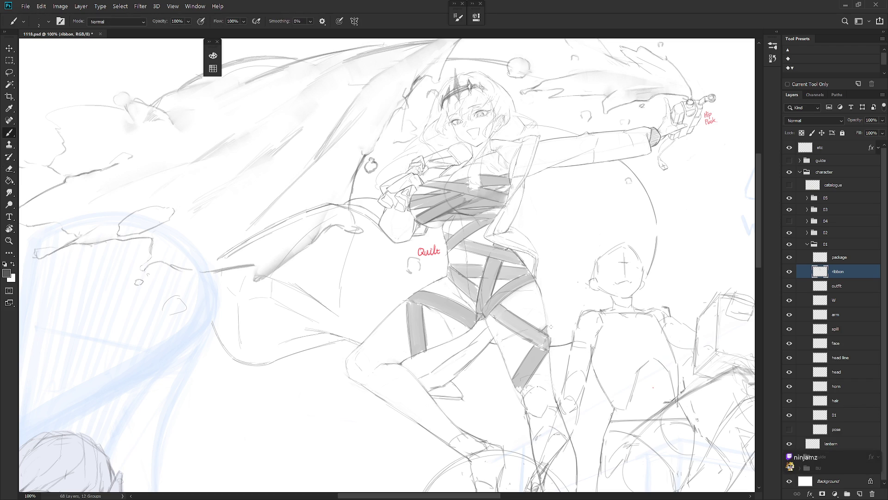
key("e")
scroll(583, 337, "down", 5)
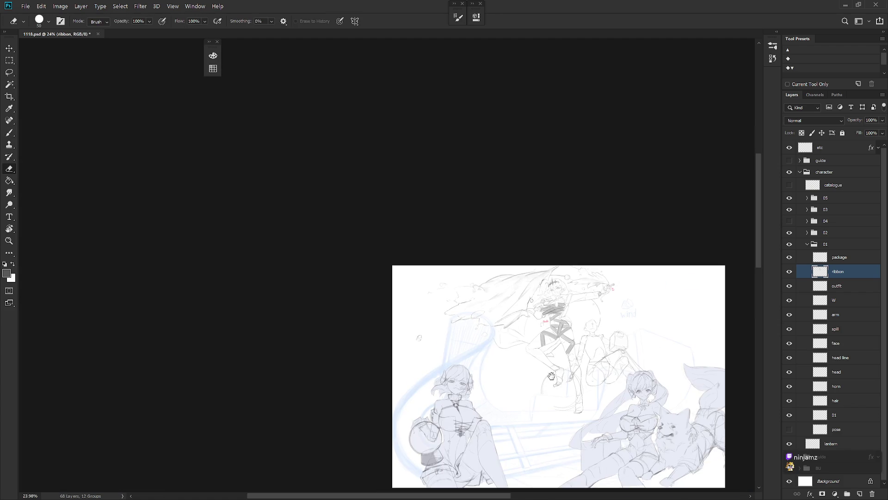
- Paint darker shadow strokes across the chest ribbon band, then erase light streaks into it
scroll(602, 325, "up", 4)
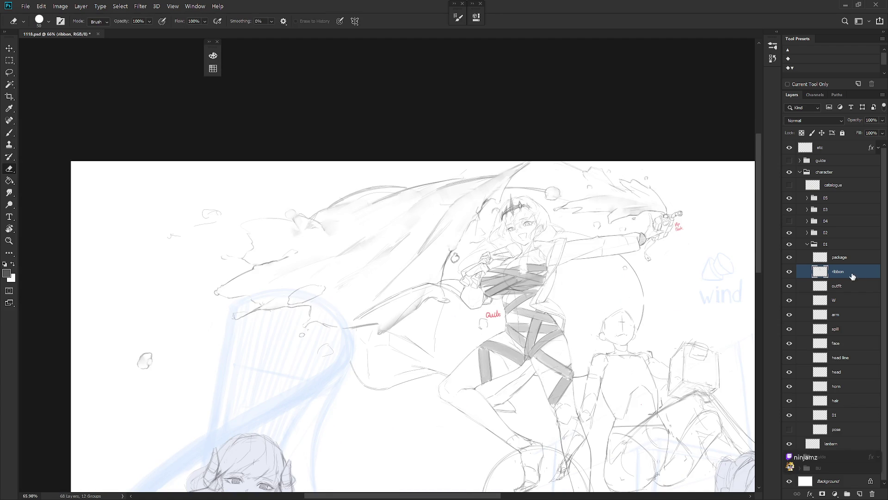
scroll(501, 281, "up", 5)
key("r")
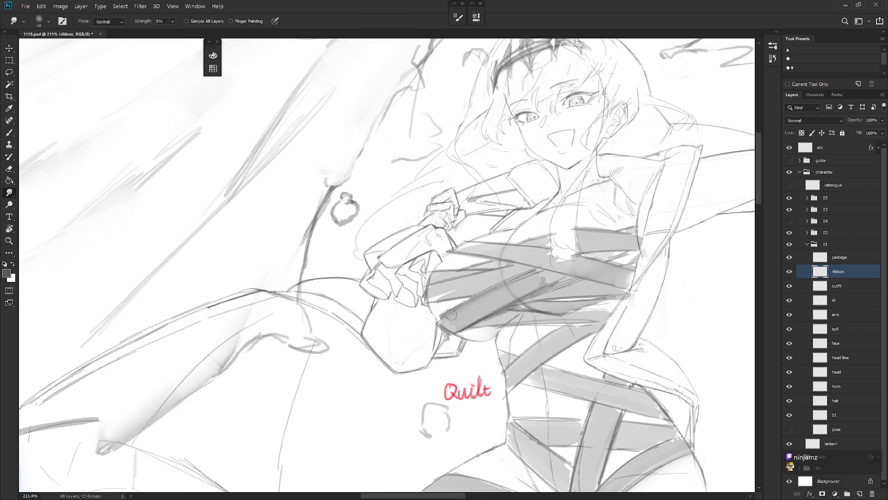
key("b")
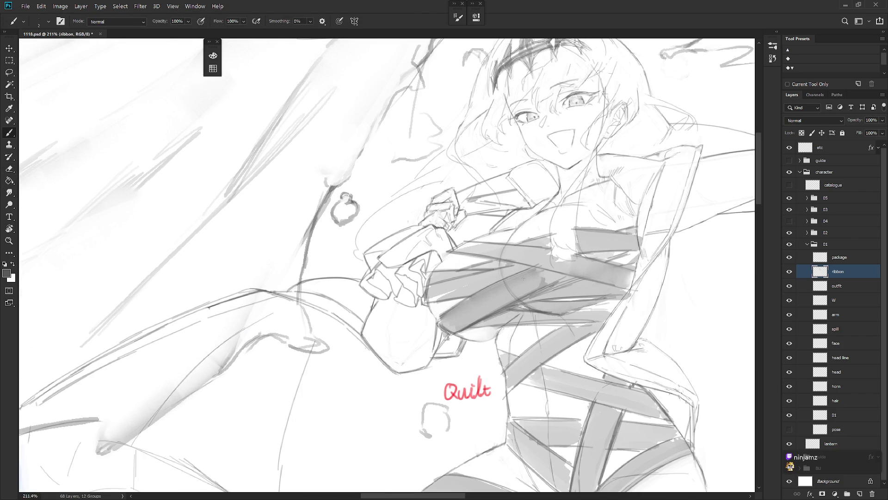
mouse_move(549, 284)
left_mouse_down()
mouse_move(461, 329)
mouse_move(499, 303)
mouse_move(471, 327)
left_mouse_up()
mouse_move(576, 278)
left_mouse_down()
mouse_move(483, 296)
mouse_move(453, 317)
mouse_move(555, 275)
mouse_move(462, 314)
mouse_move(492, 291)
left_mouse_up()
key("e")
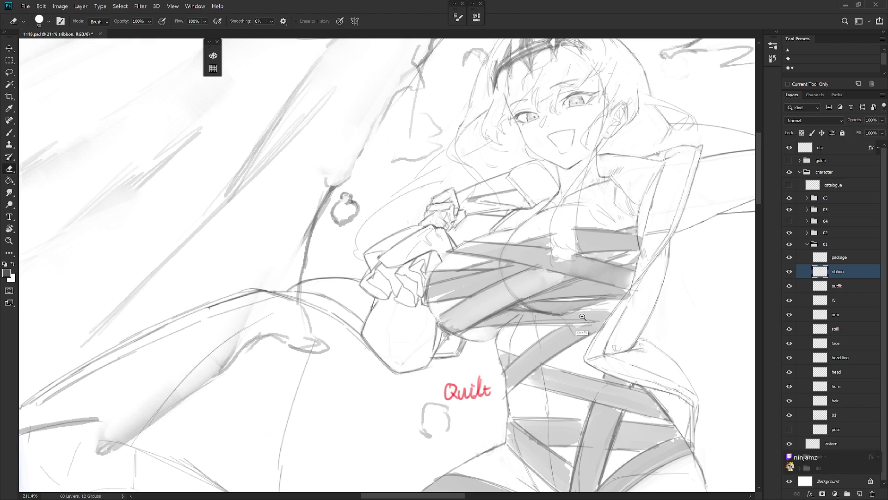
scroll(492, 291, "down", 5)
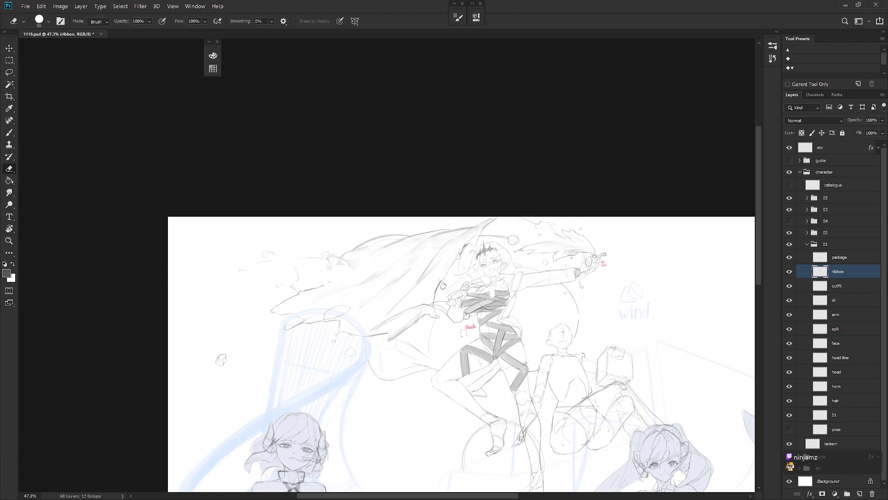
mouse_move(535, 427)
left_mouse_down()
mouse_move(532, 365)
mouse_move(544, 353)
left_mouse_up()
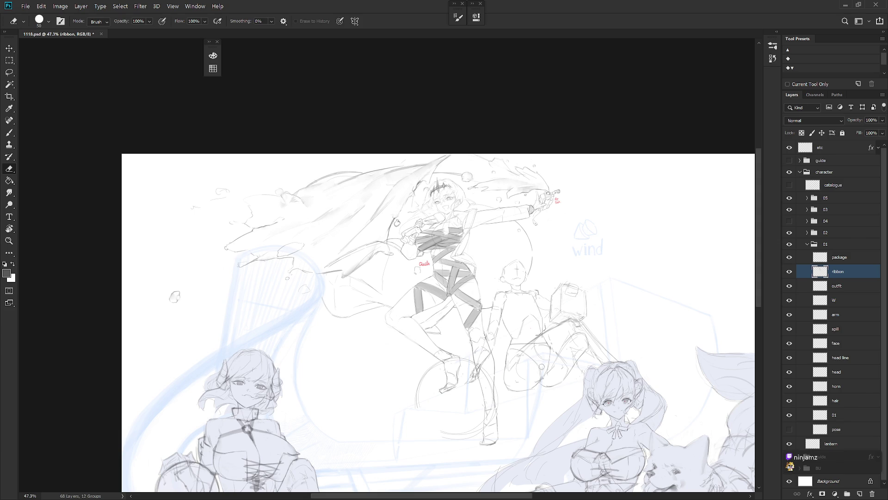
scroll(437, 291, "up", 5)
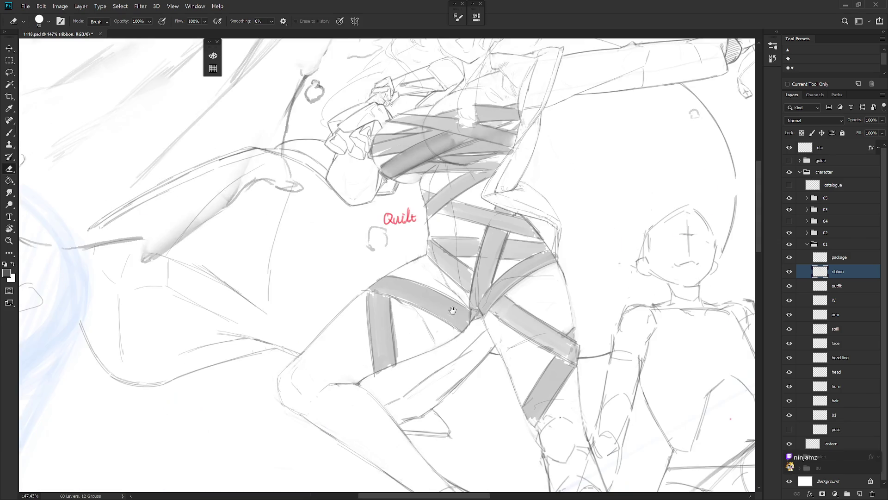
- Lasso the lower ribbon band and rotate it into place with Free Transform
key("l")
mouse_move(454, 356)
left_mouse_down()
mouse_move(491, 250)
mouse_move(456, 260)
mouse_move(493, 367)
left_mouse_up()
key("ctrl+t")
left_click_drag(459, 331, 462, 262)
key("Return")
key("e")
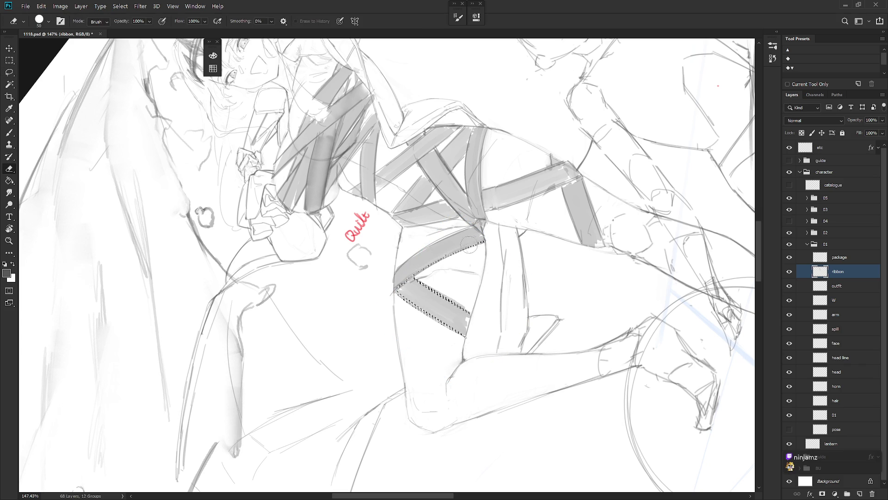
key("ctrl+d")
key("Escape")
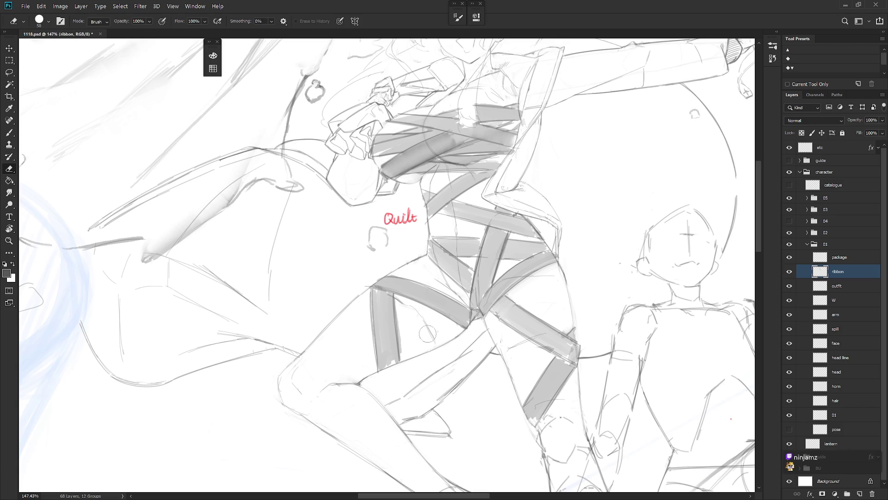
- Select the thin left-thigh ribbon strip and erase the leftover pixels beside it
key("l")
mouse_move(395, 297)
left_mouse_down()
mouse_move(419, 389)
mouse_move(407, 372)
left_mouse_up()
key("ctrl+t")
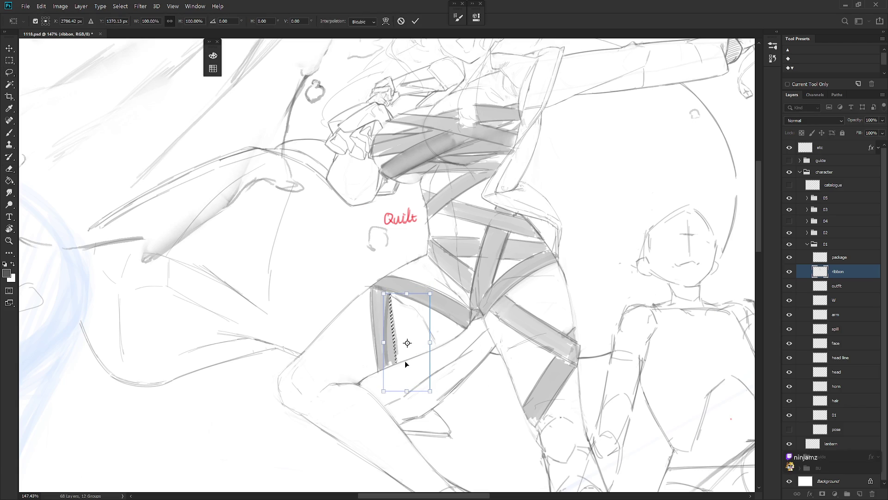
key("Return")
key("e")
mouse_move(388, 296)
left_mouse_down()
mouse_move(383, 367)
mouse_move(392, 296)
mouse_move(384, 319)
left_mouse_up()
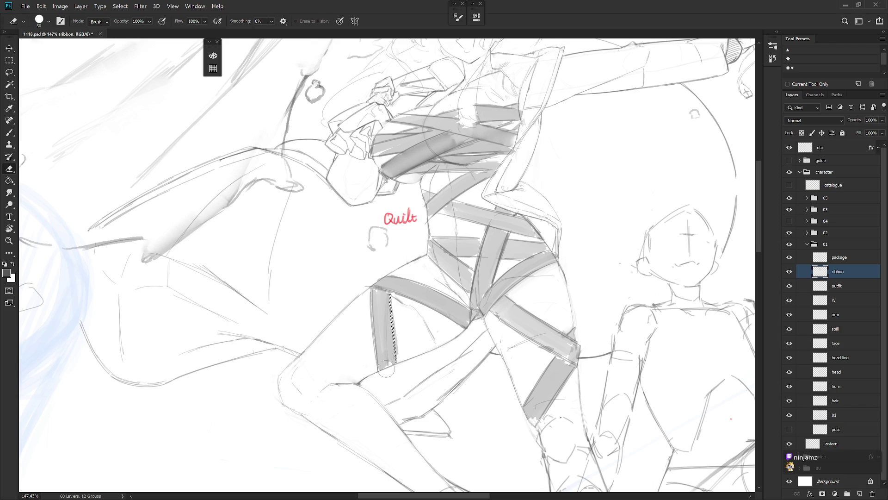
scroll(499, 351, "down", 5)
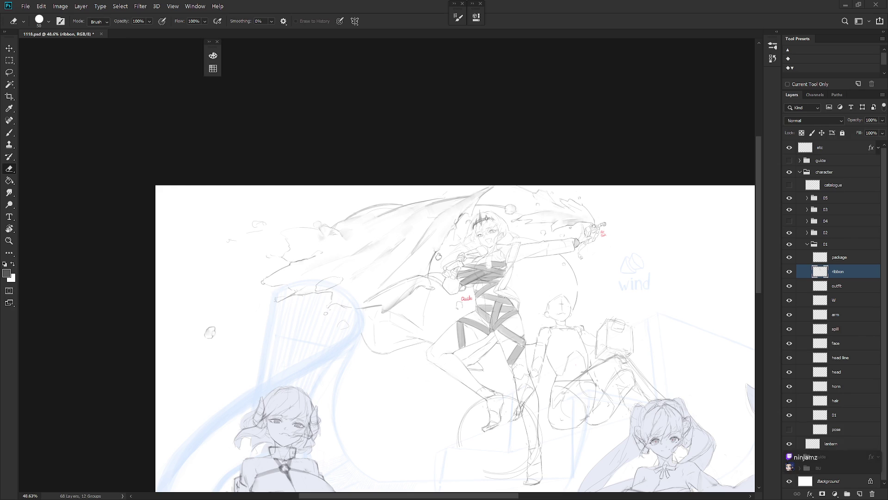
- Make group 04's horned seated character visible again and frame the top character
left_click(789, 221)
scroll(525, 365, "down", 3)
key("b")
key("shift+b")
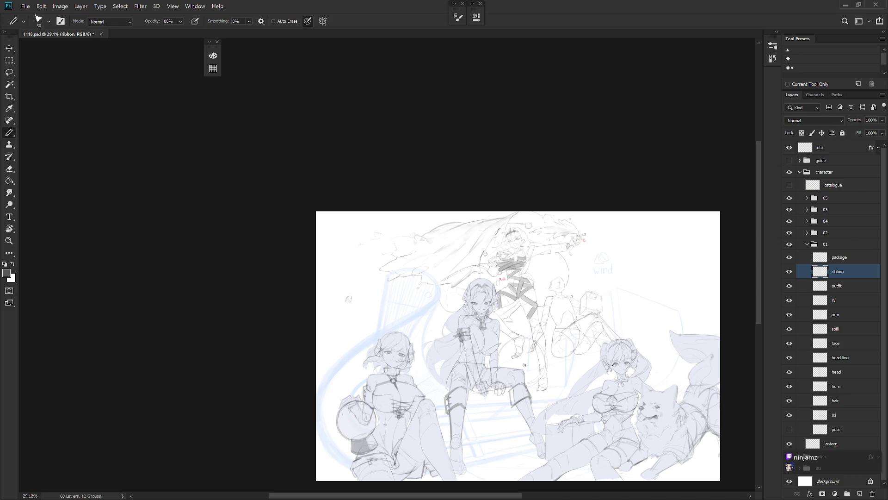
scroll(553, 289, "up", 6)
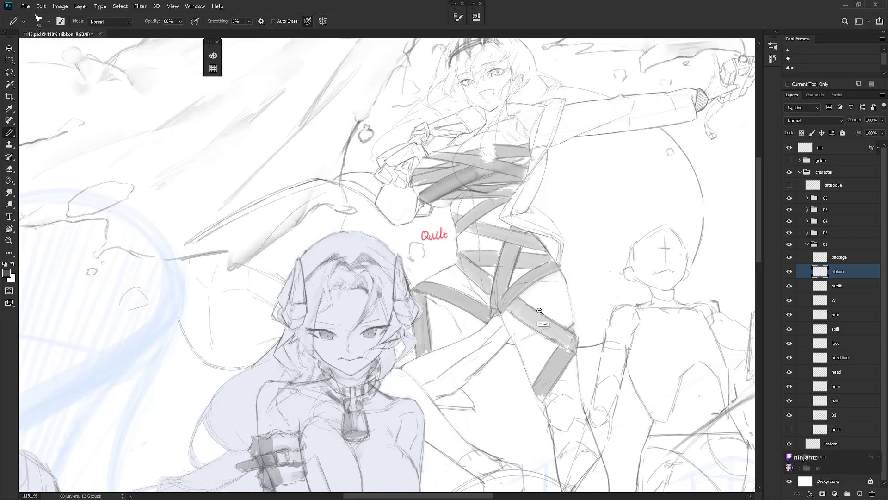
left_click_drag(546, 299, 538, 316)
scroll(516, 279, "up", 1)
key("e")
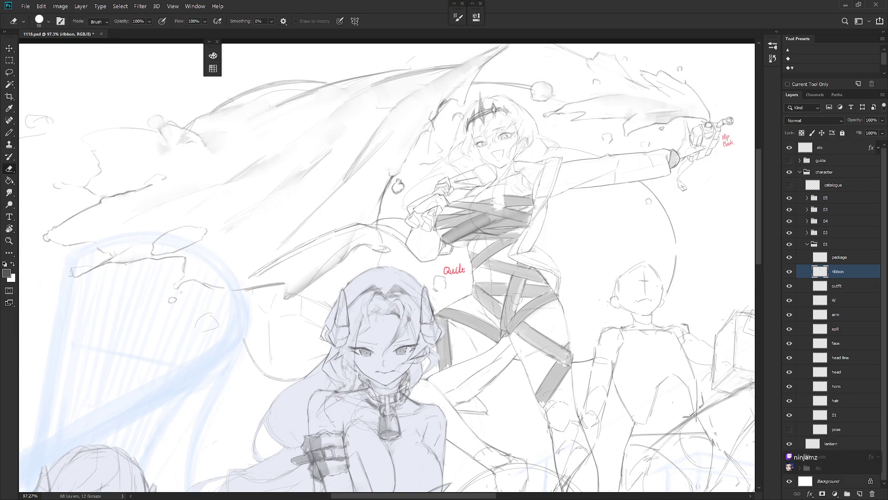
key("b")
key("e")
key("b")
key("e")
- Add a short faint touch-up stroke to the sketch on a tilted canvas
left_click_drag(518, 303, 524, 267)
key("b")
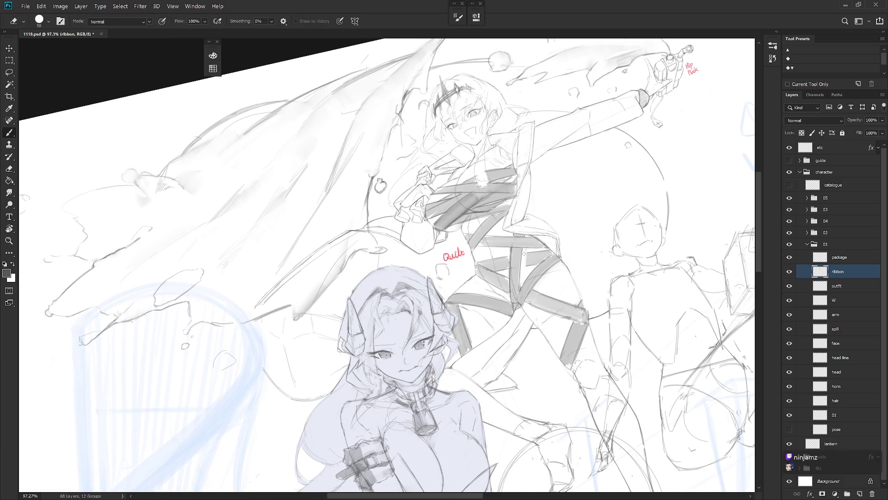
key("e")
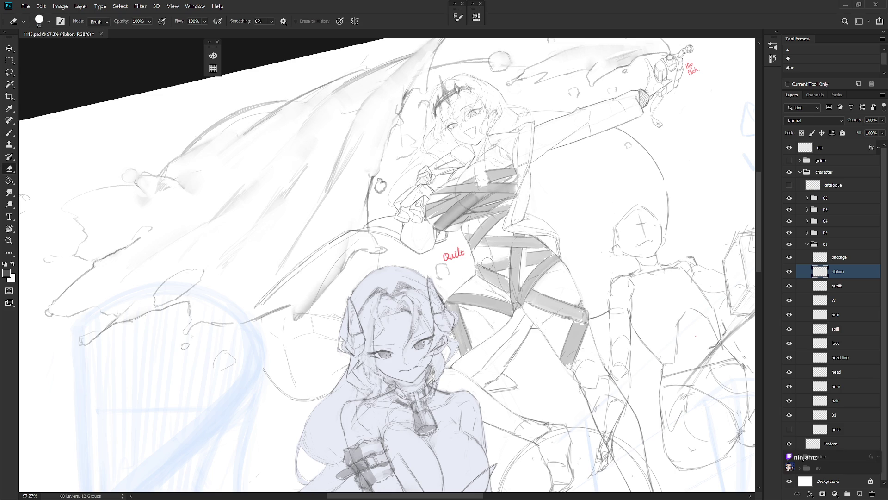
key("b")
left_click_drag(485, 265, 506, 260)
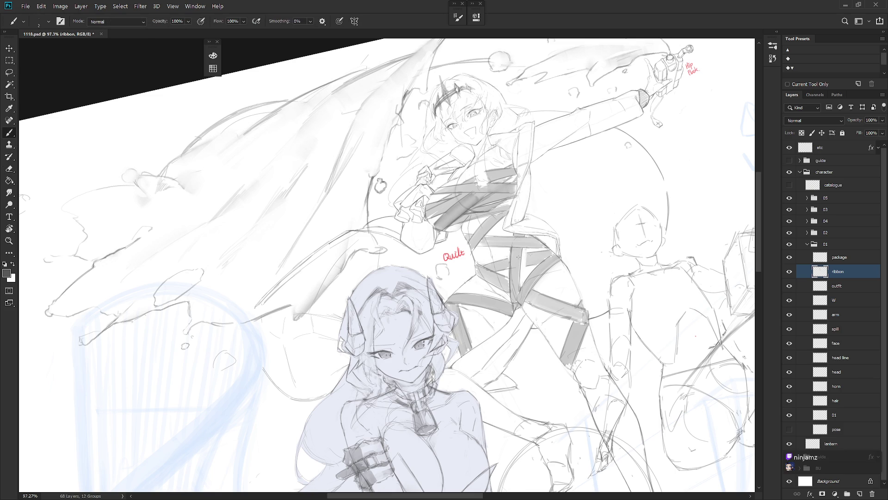
key("e")
key("b")
key("r")
key("b")
- Rotate the canvas view back to level
mouse_move(553, 255)
left_mouse_down()
mouse_move(567, 292)
mouse_move(453, 319)
left_mouse_up()
key("r")
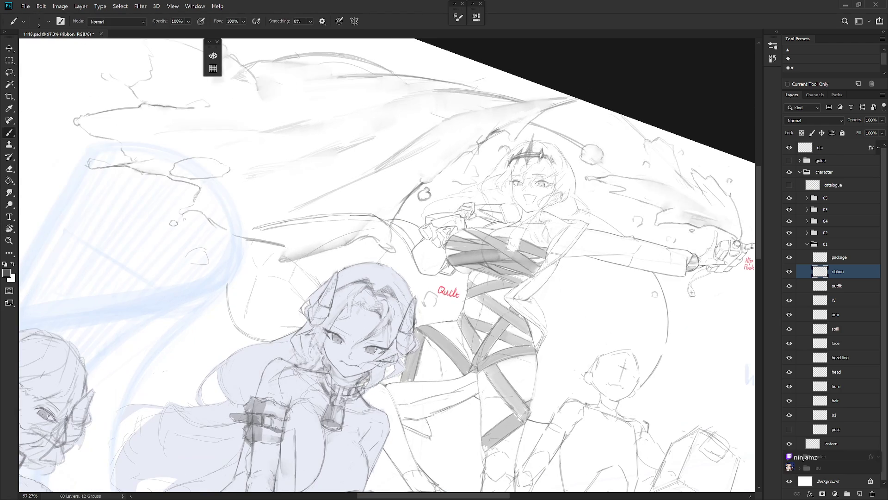
key("e")
key("b")
left_click_drag(476, 353, 456, 326)
key("e")
key("b")
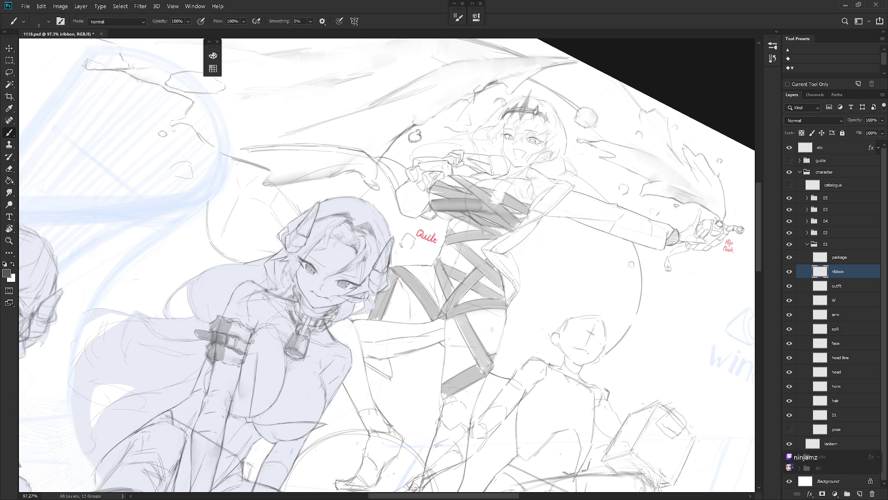
left_click_drag(497, 329, 490, 319)
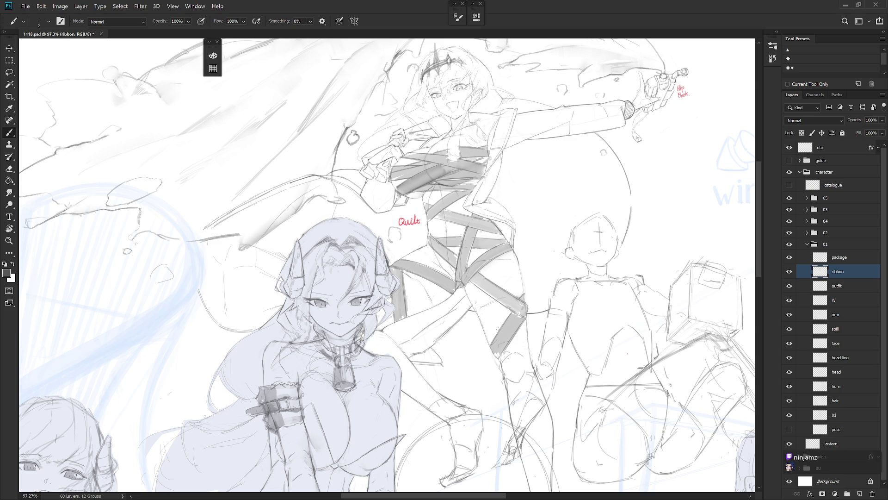
scroll(478, 400, "down", 5)
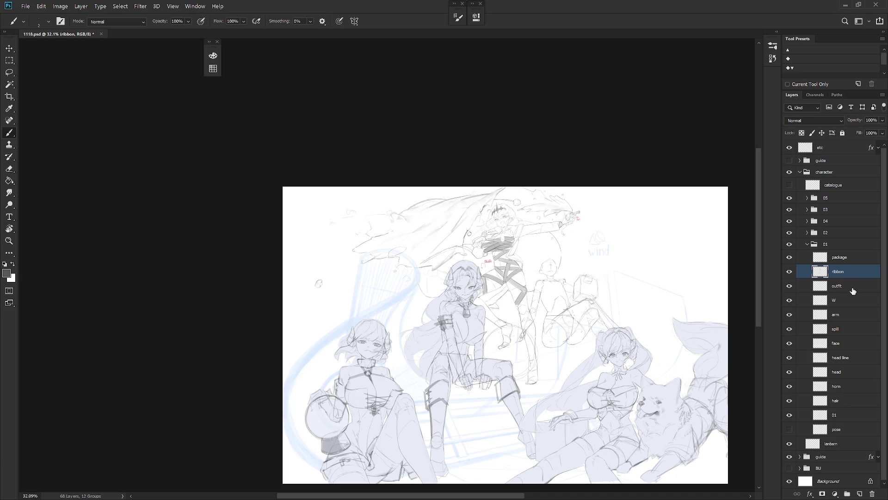
- On the spill layer, lasso part of the artwork and rotate it about 2.7 degrees
left_click(853, 333)
scroll(423, 240, "up", 3)
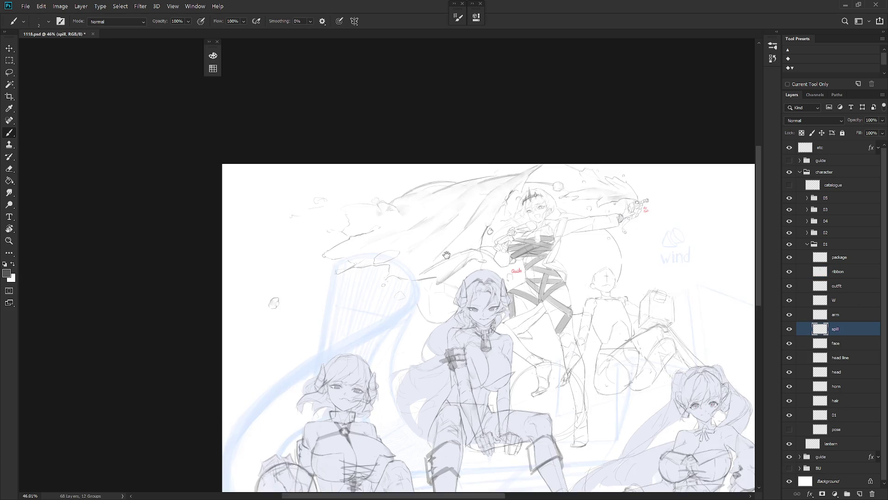
key("l")
mouse_move(392, 314)
left_mouse_down()
mouse_move(461, 243)
mouse_move(451, 233)
mouse_move(479, 222)
mouse_move(315, 238)
mouse_move(305, 398)
mouse_move(229, 401)
mouse_move(218, 381)
left_mouse_up()
key("ctrl+t")
left_click(471, 222, "alt")
key("Return")
key("ctrl+d")
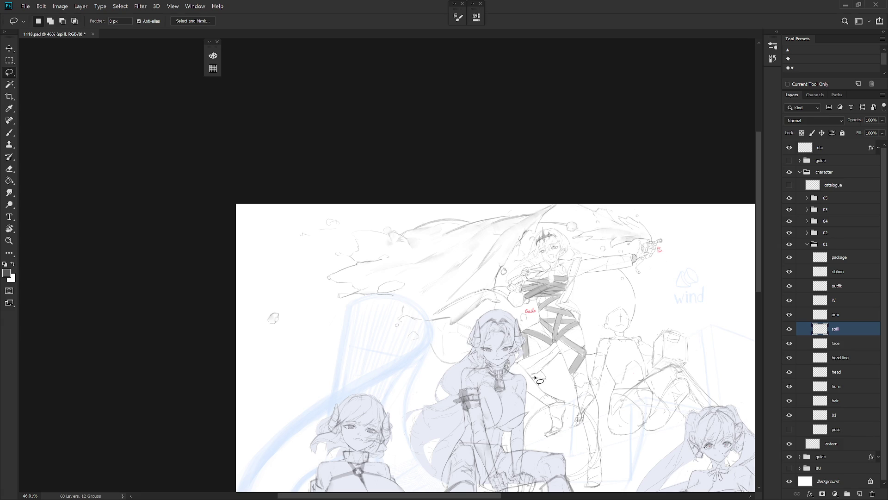
left_click_drag(642, 339, 600, 344)
scroll(567, 382, "down", 3)
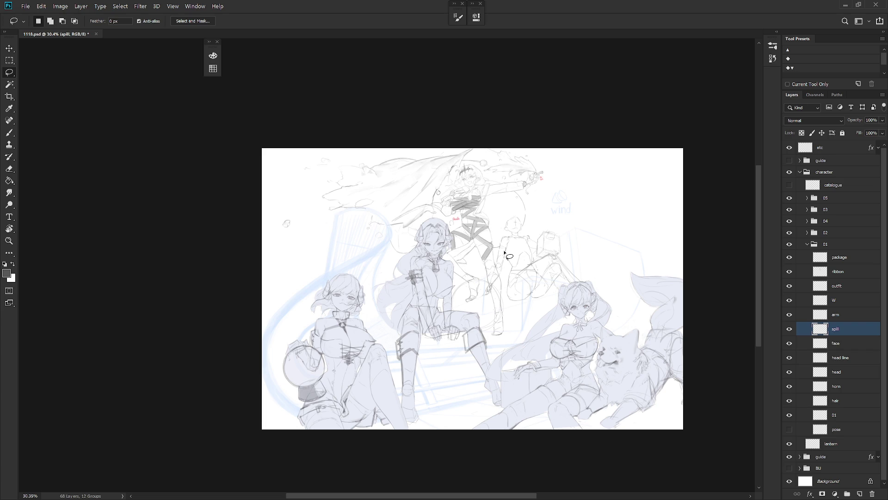
scroll(507, 261, "up", 5)
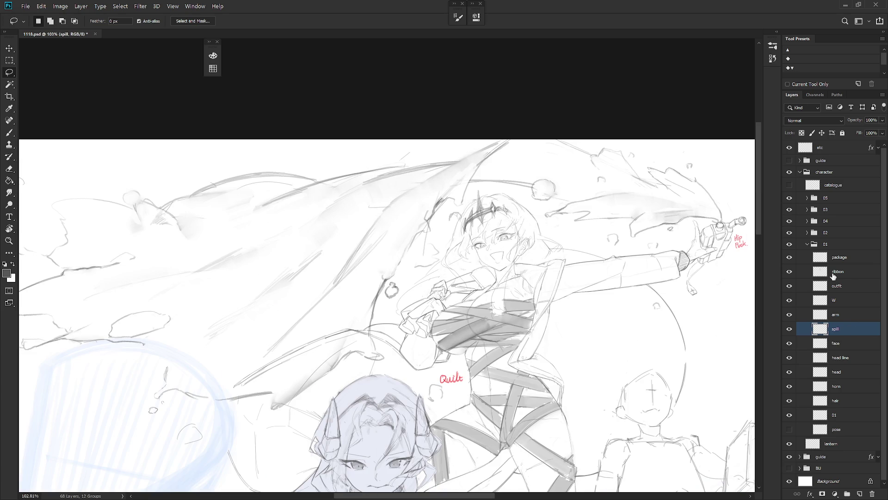
- On the ribbon layer, shade the chest ribbon band dark grey with the view tilted about 17 degrees
left_click(833, 276)
key("b")
scroll(513, 289, "up", 3)
key("r")
mouse_move(568, 308)
left_mouse_down()
mouse_move(562, 328)
mouse_move(528, 353)
left_mouse_up()
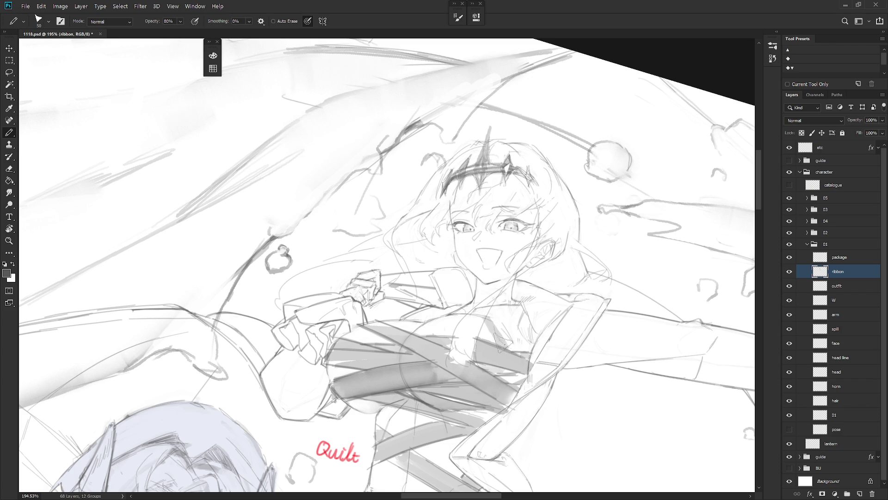
key("shift+b")
mouse_move(494, 342)
left_mouse_down()
mouse_move(486, 326)
mouse_move(513, 348)
left_mouse_up()
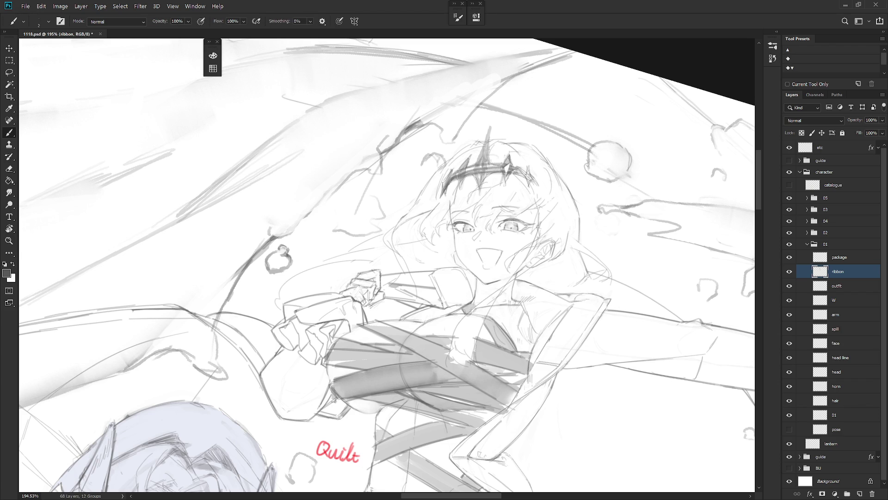
left_click_drag(489, 304, 558, 312)
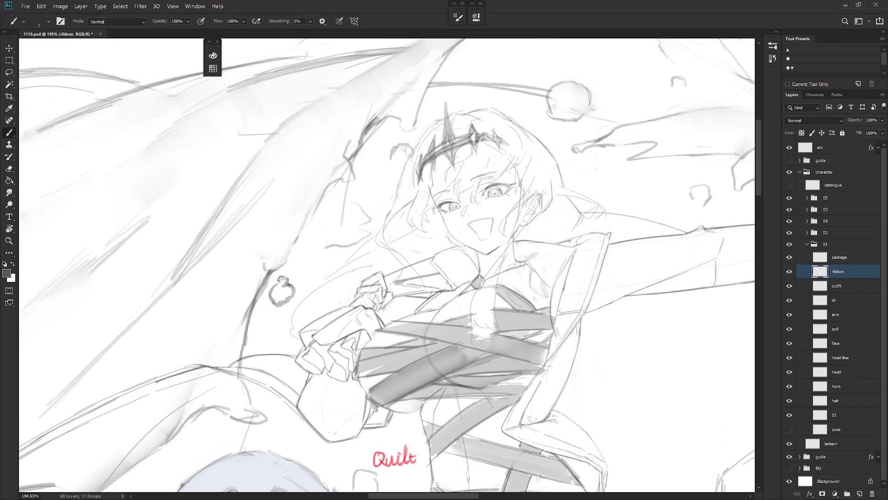
- Darken the shading on the character's collar
key("shift+b")
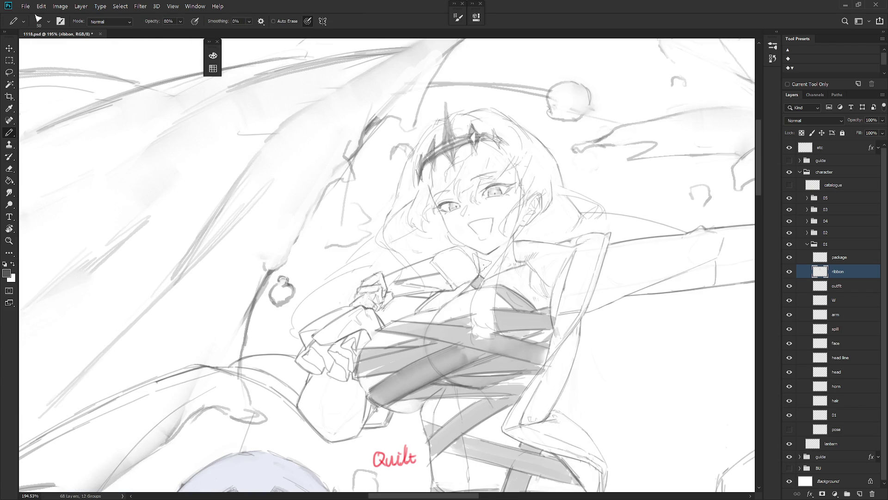
mouse_move(487, 265)
left_mouse_down()
mouse_move(512, 250)
mouse_move(509, 257)
left_mouse_up()
key("shift+b")
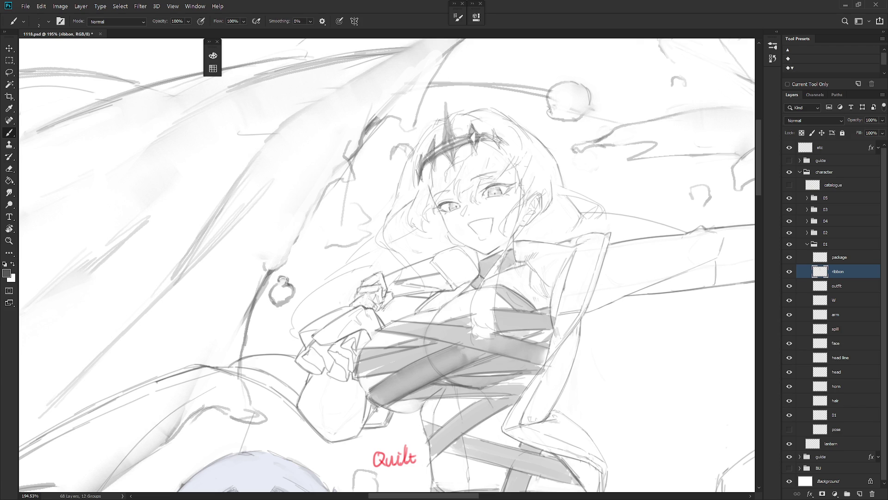
key("l")
left_click_drag(504, 252, 489, 300)
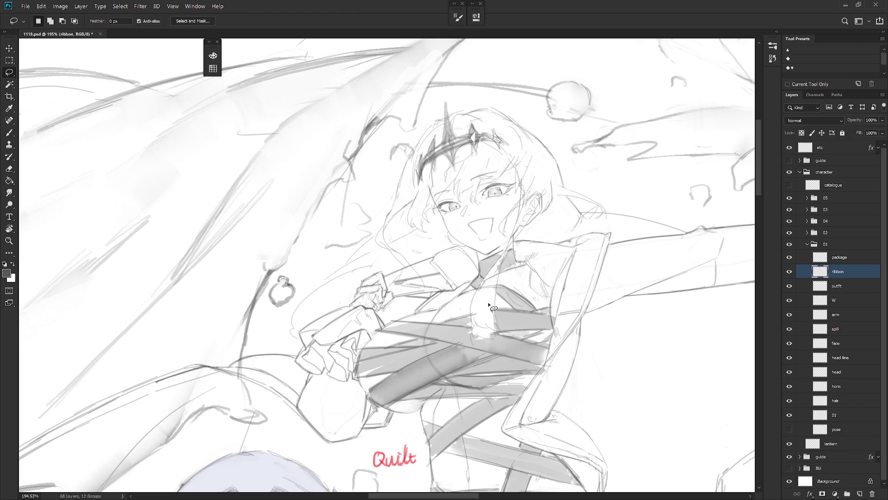
key("ctrl+d")
key("b")
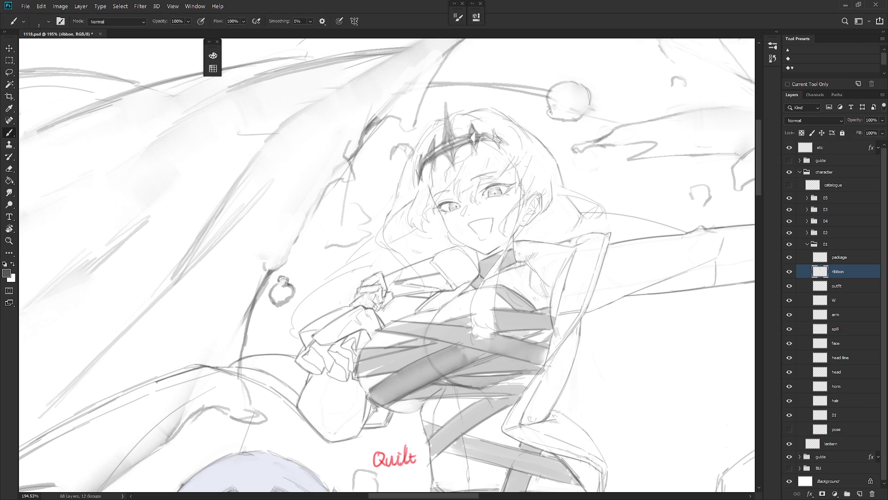
- Level the view, zoom out and flip the canvas horizontally to check the drawing
scroll(597, 289, "down", 5)
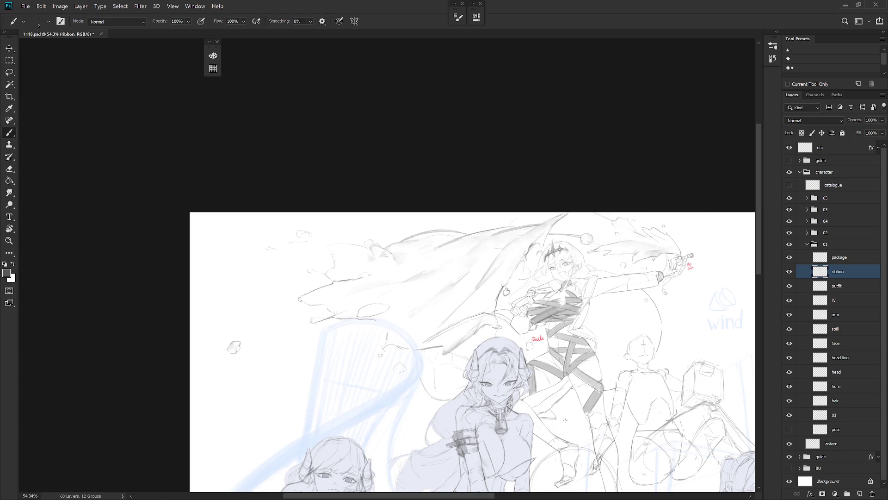
scroll(582, 309, "up", 4)
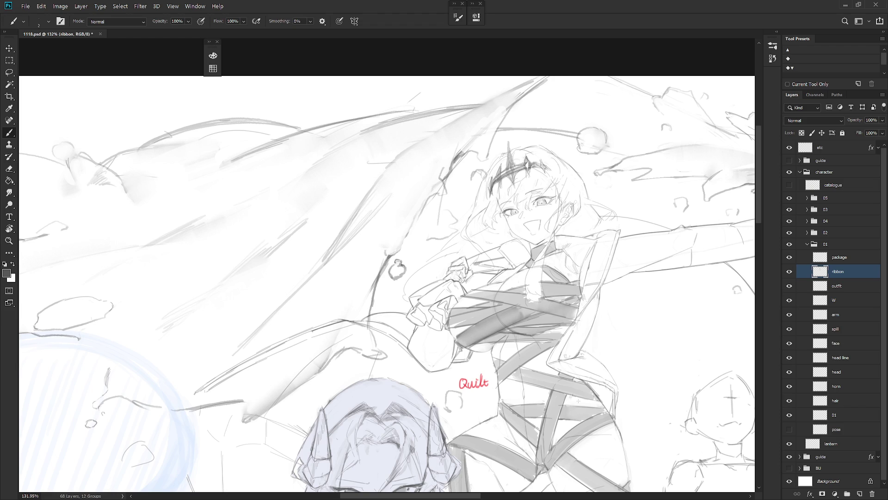
mouse_move(578, 400)
left_mouse_down()
mouse_move(567, 291)
mouse_move(553, 295)
left_mouse_up()
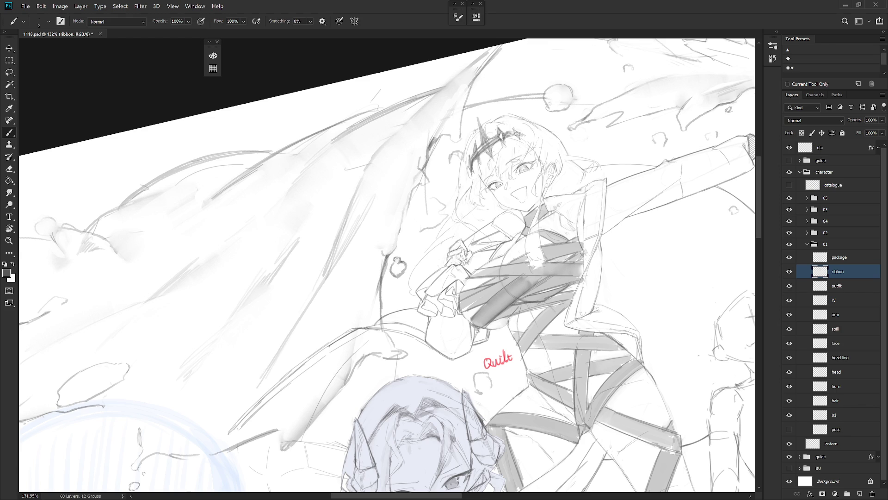
key("Escape")
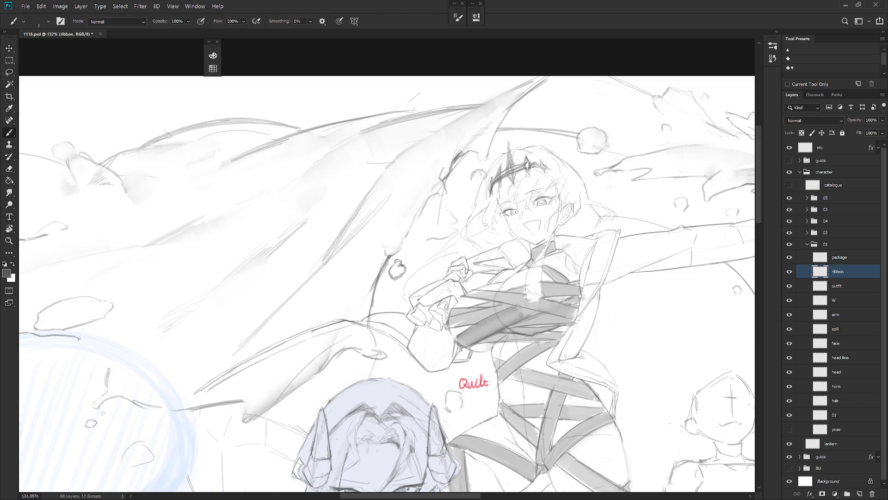
scroll(598, 354, "down", 3)
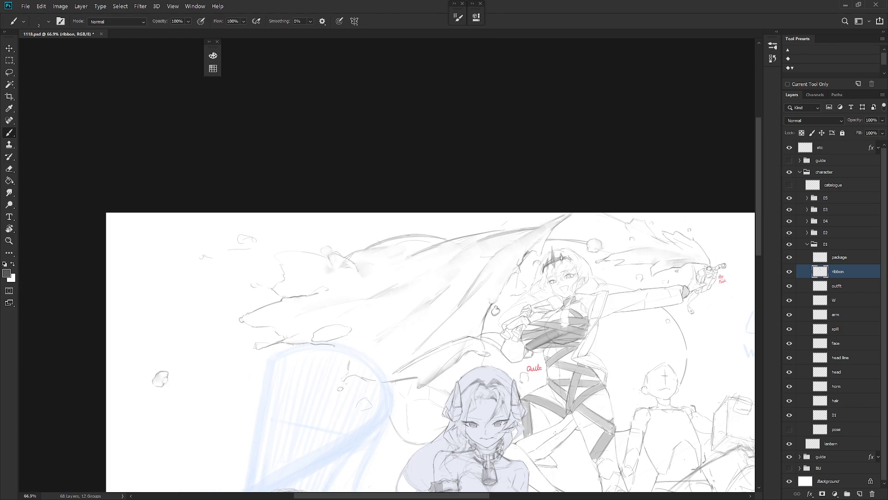
scroll(555, 432, "down", 5)
key("ctrl+shift+h")
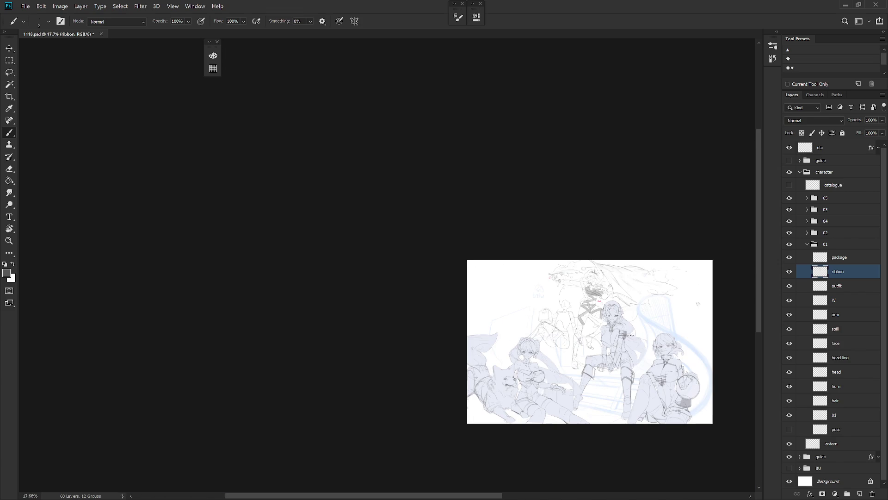
- Move the lassoed lower ribbon piece on the thigh 4 px right and 11 px down
scroll(624, 346, "up", 5)
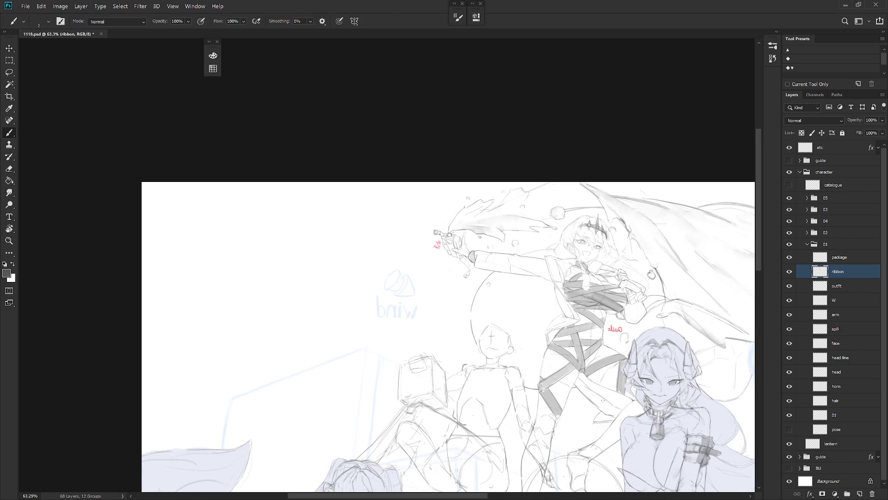
scroll(583, 481, "up", 3)
key("r")
mouse_move(532, 323)
left_mouse_down()
mouse_move(490, 361)
mouse_move(492, 418)
left_mouse_up()
key("l")
key("ctrl+t")
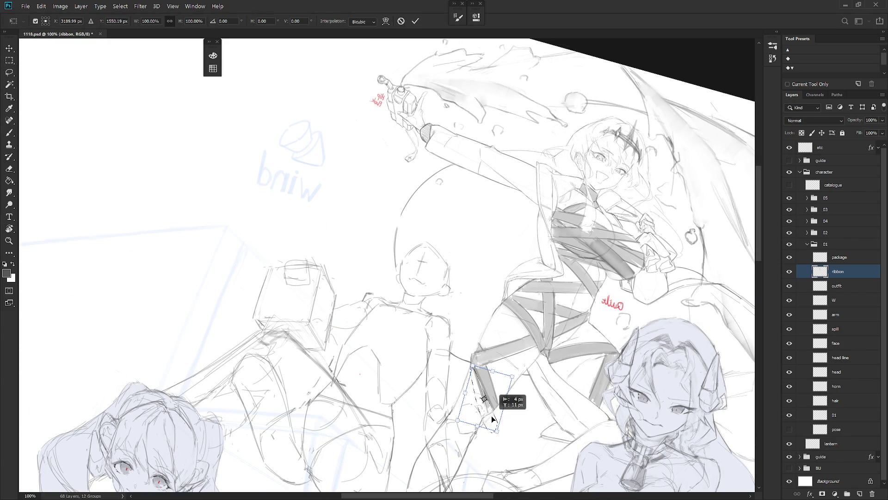
key("Return")
- Erase along the lower ribbon strip's edge to lighten it, then try a selection near the thigh
key("e")
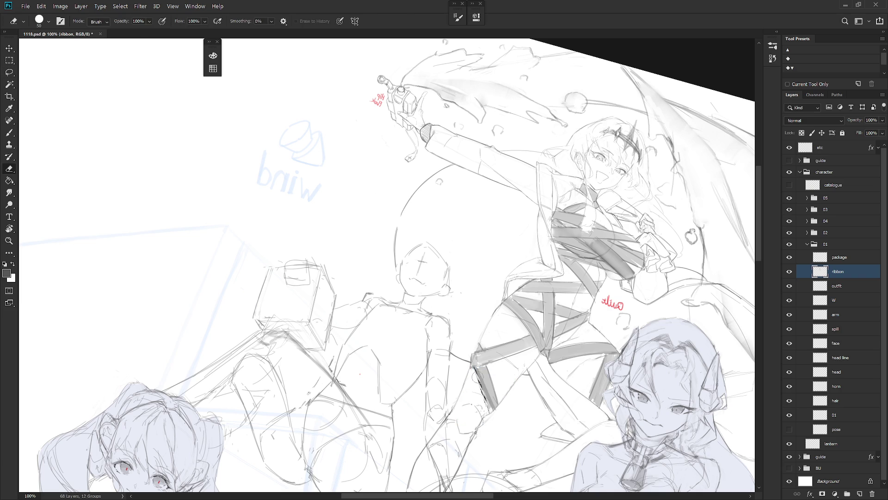
left_click_drag(474, 363, 505, 423)
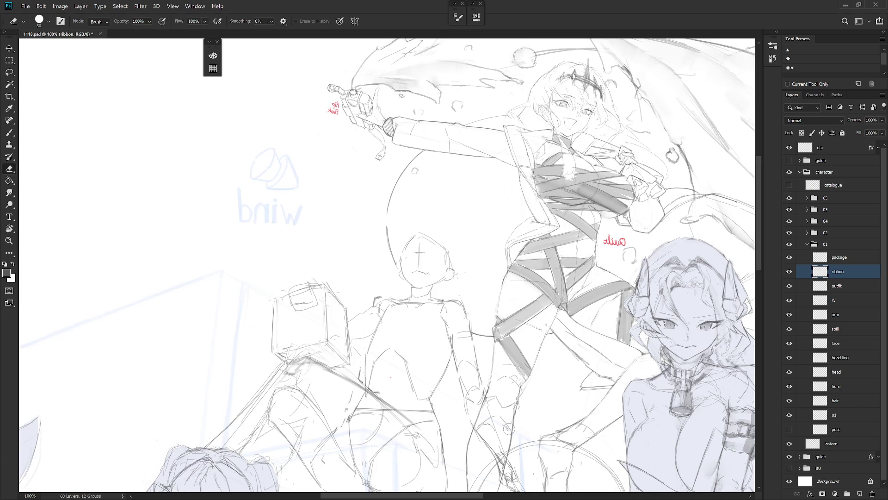
key("b")
scroll(520, 445, "down", 5)
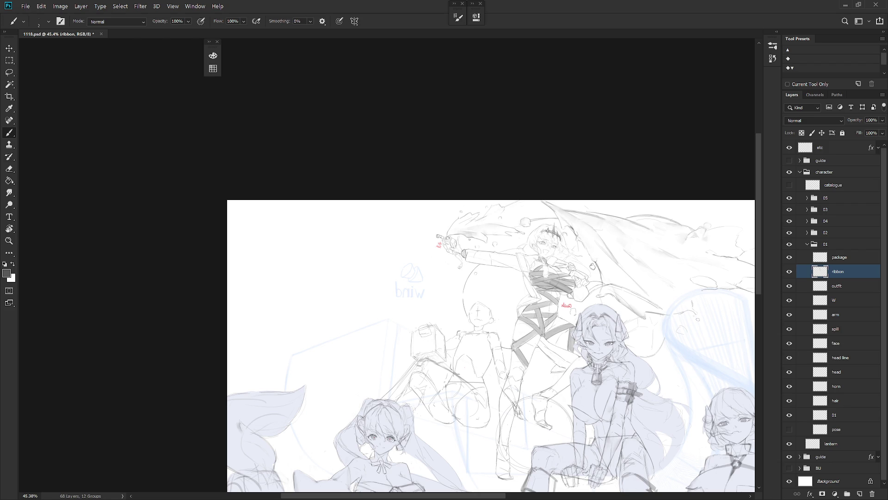
scroll(525, 353, "up", 5)
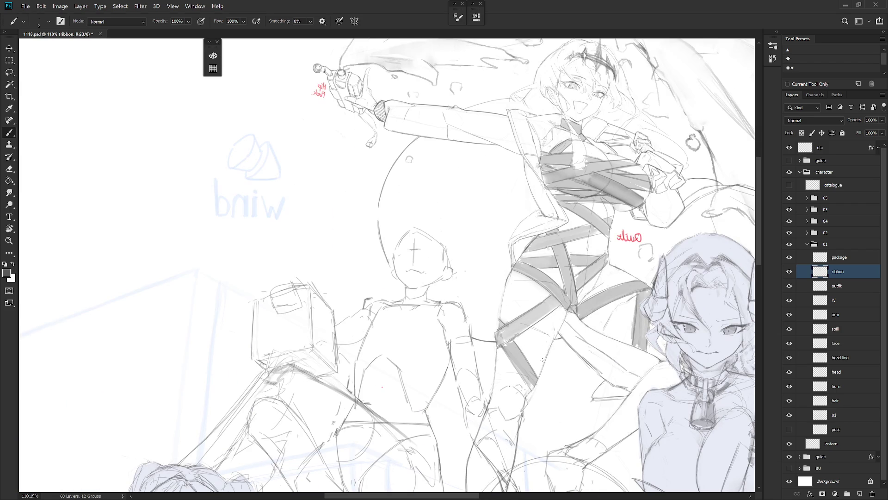
key("l")
mouse_move(518, 339)
left_mouse_down()
mouse_move(502, 375)
mouse_move(560, 372)
mouse_move(520, 354)
left_mouse_up()
key("ctrl+d")
- Lasso part of the ribbon and recentre the view on the ribbon wrap
key("b")
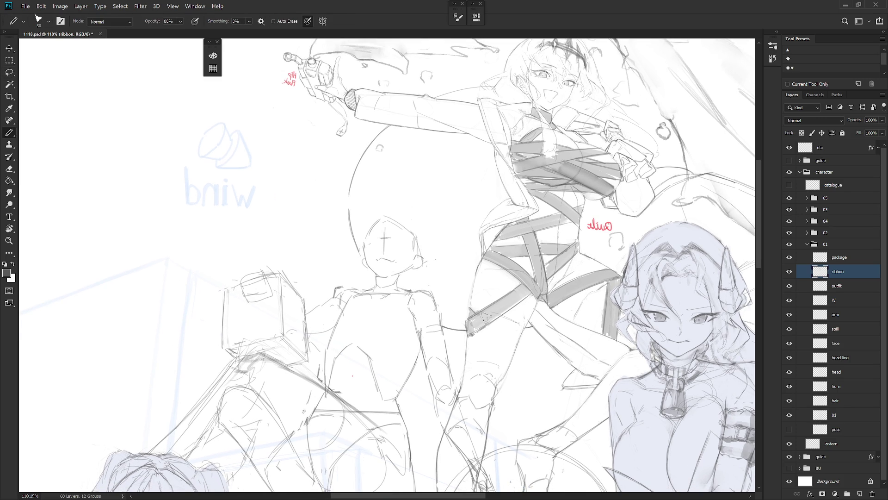
key("l")
mouse_move(471, 300)
left_mouse_down()
mouse_move(463, 319)
mouse_move(490, 300)
mouse_move(489, 333)
left_mouse_up()
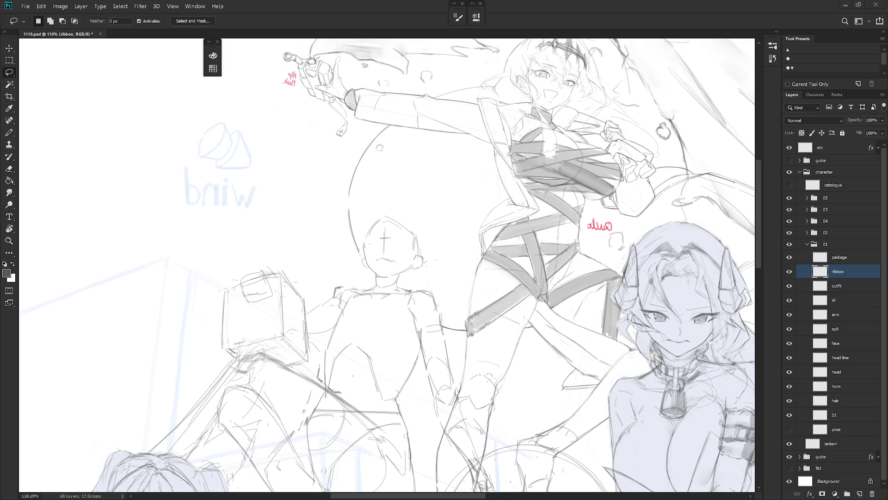
left_click_drag(598, 320, 570, 345)
key("b")
left_click_drag(575, 377, 575, 343)
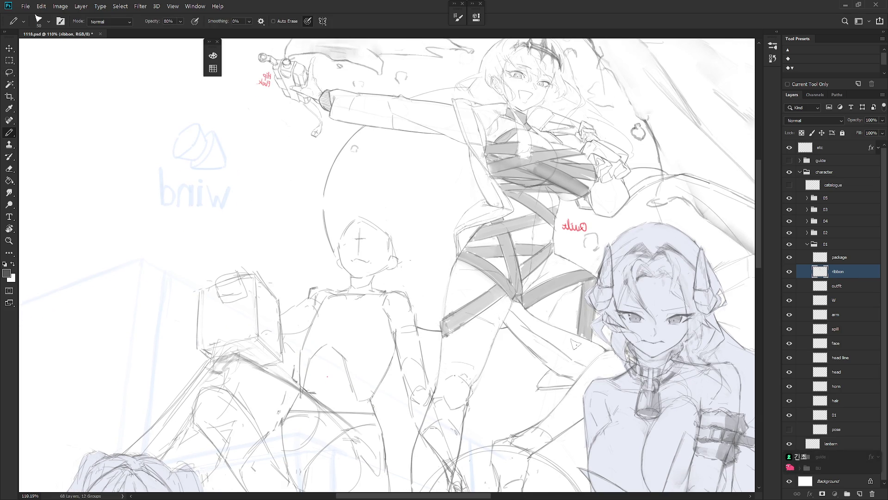
- Select and delete the stray dark ribbon stroke on the thigh, then deselect
key("l")
mouse_move(494, 312)
left_mouse_down()
mouse_move(509, 296)
mouse_move(456, 298)
mouse_move(420, 337)
left_mouse_up()
key("Delete")
key("ctrl+d")
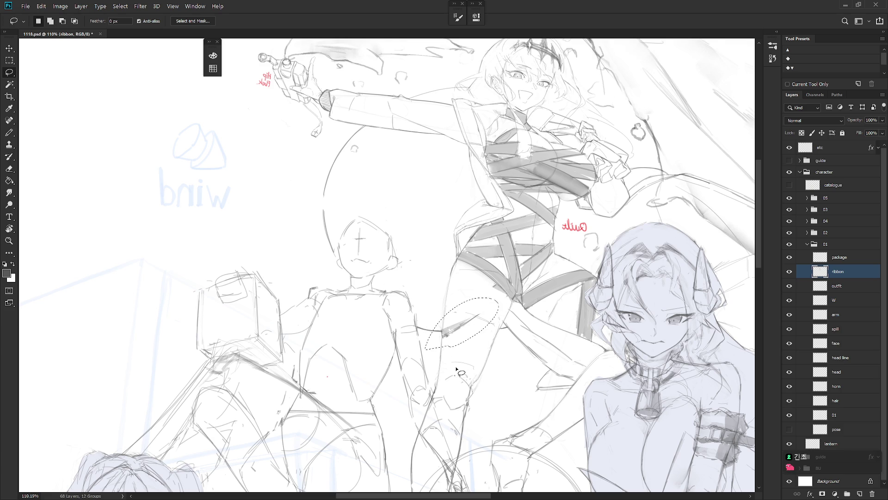
key("r")
left_click_drag(474, 363, 510, 362)
key("b")
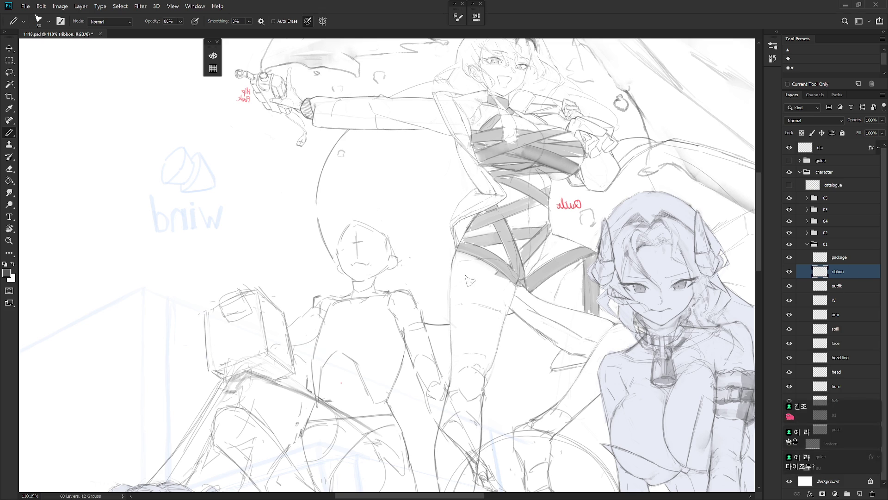
- Pencil a diagonal ribbon line across the thigh after undoing two trial strokes
key("e")
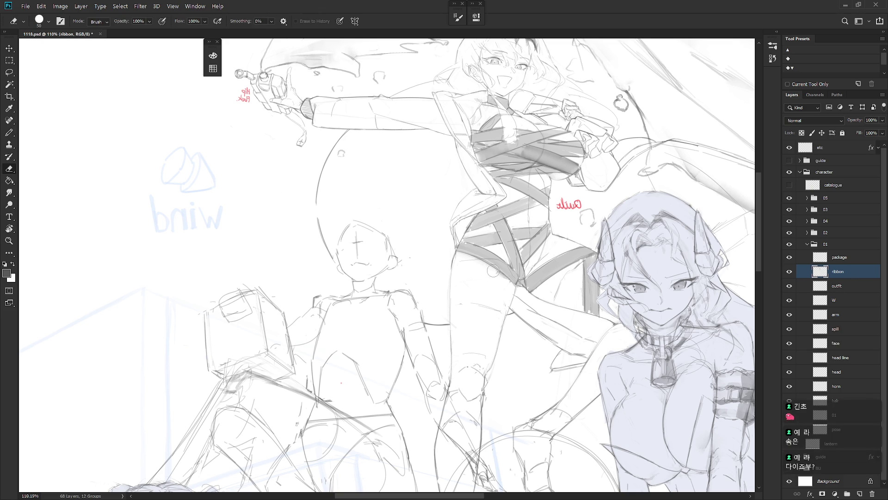
key("b")
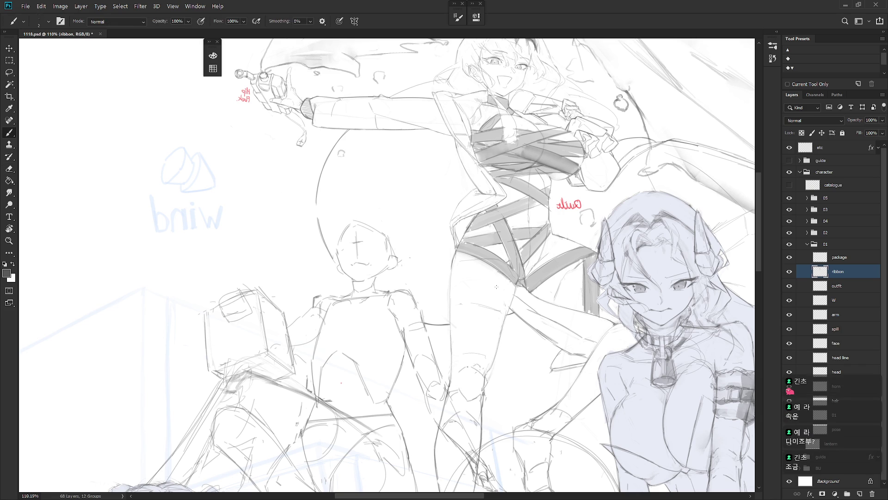
key("r")
left_click_drag(508, 292, 477, 291)
key("shift+b")
key("ctrl+z")
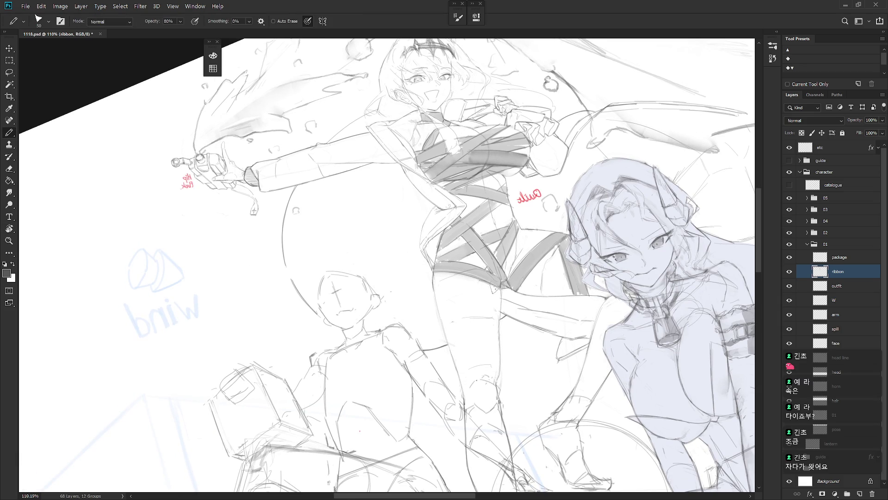
left_click_drag(476, 283, 476, 287)
key("ctrl+z")
left_click_drag(440, 316, 477, 288)
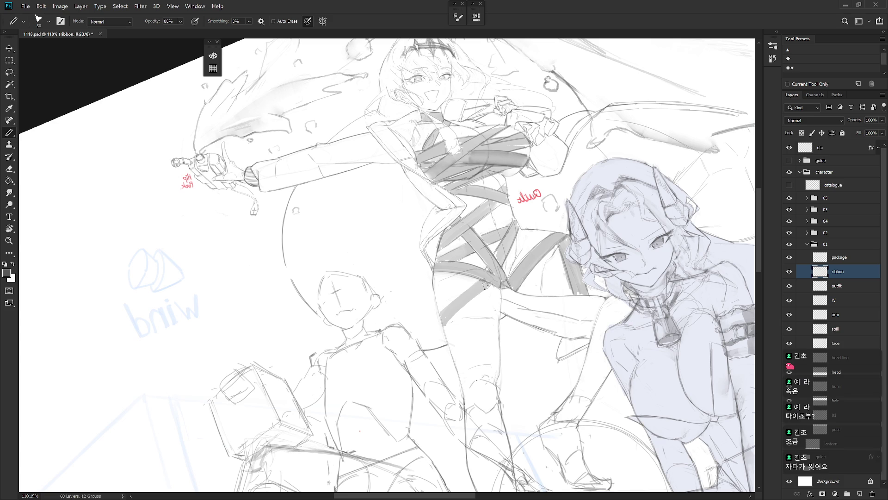
key("shift+b")
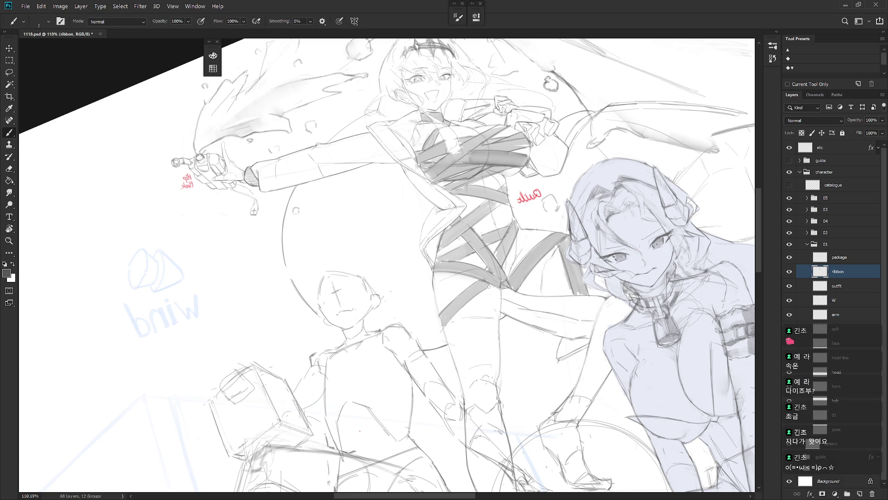
- Rotate the view, try a pencil ribbon stroke down the thigh, then undo it
left_click_drag(515, 271, 484, 353)
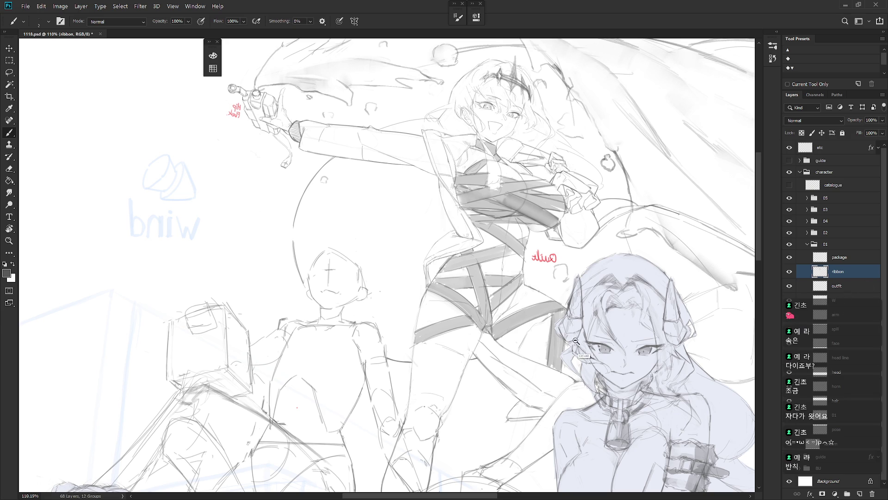
scroll(563, 292, "down", 3)
scroll(494, 317, "up", 2)
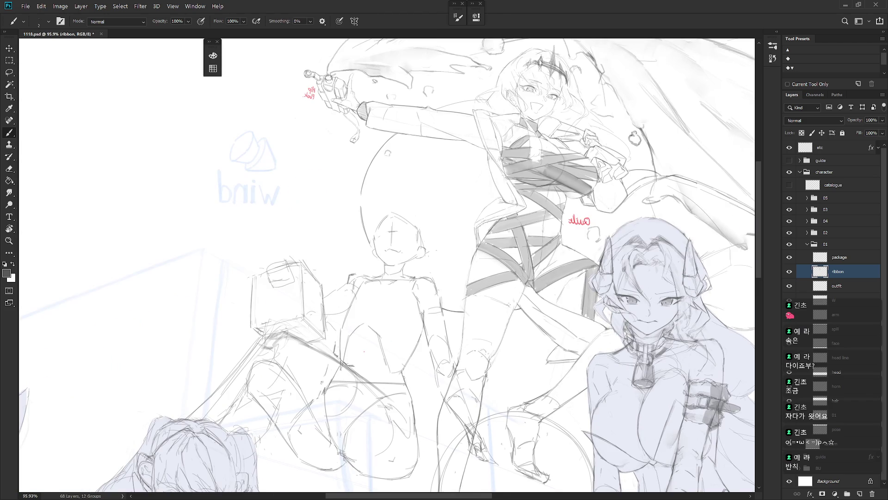
key("shift+b")
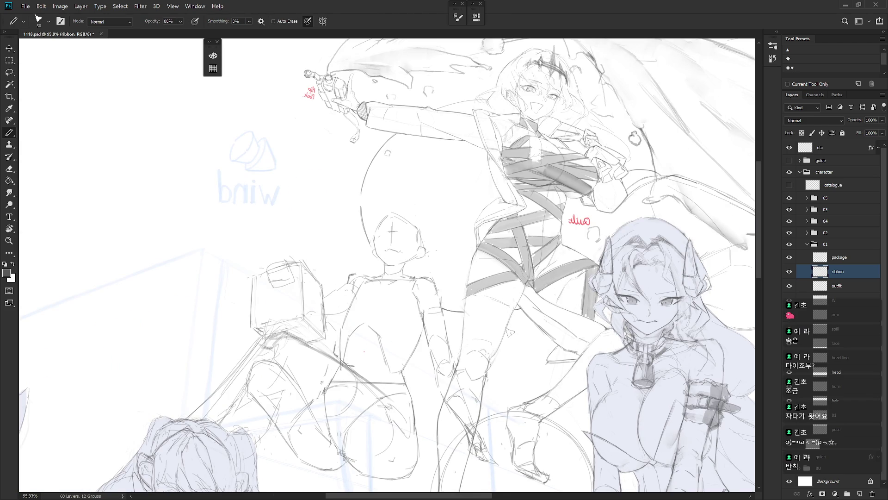
left_click_drag(509, 342, 471, 349)
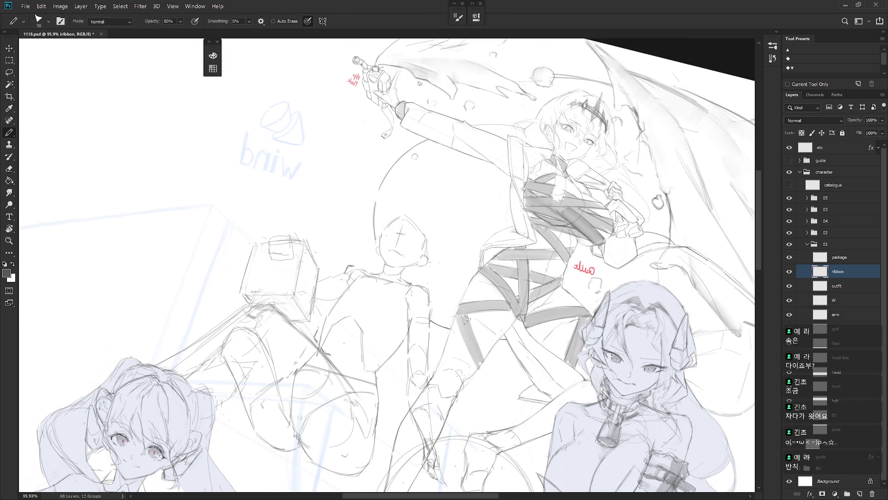
key("r")
left_click_drag(484, 303, 507, 224)
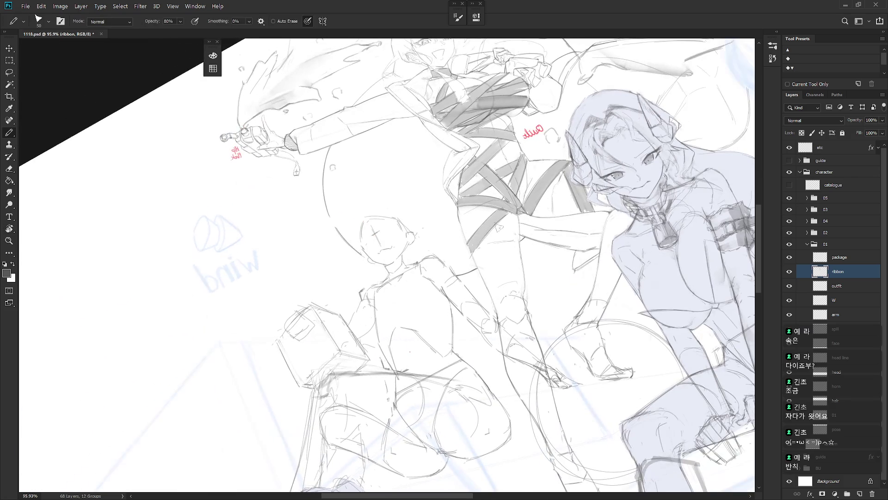
key("r")
mouse_move(553, 311)
left_mouse_down()
mouse_move(467, 306)
mouse_move(507, 366)
mouse_move(465, 308)
mouse_move(507, 363)
left_mouse_up()
key("shift+b")
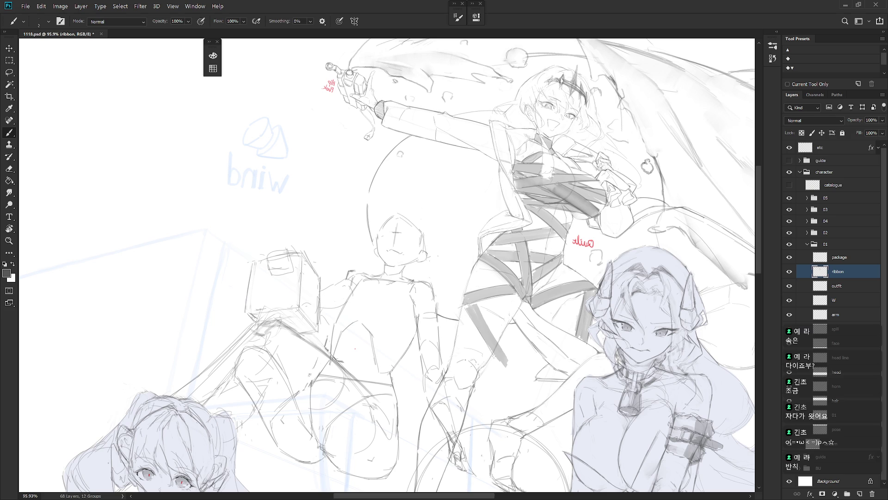
key("ctrl+z")
key("ctrl+z")
scroll(527, 277, "down", 3)
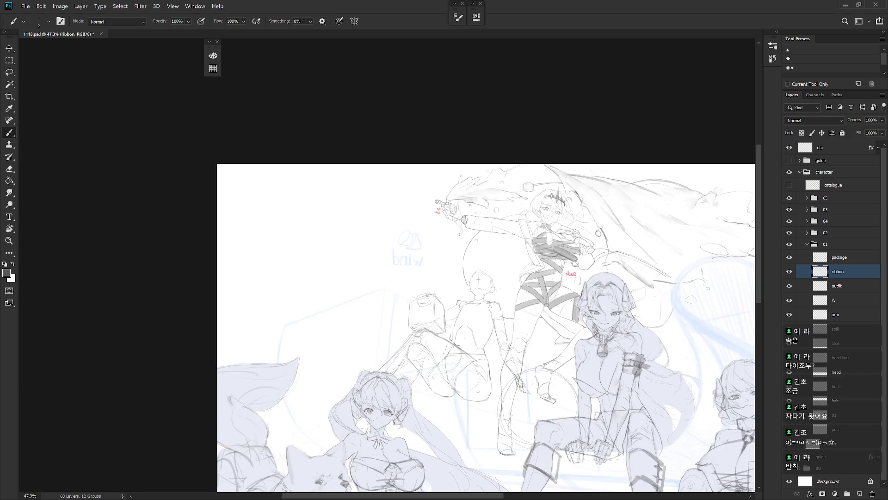
- Erase stray marks on the torso ribbon strokes and reset the canvas rotation to upright
scroll(588, 303, "up", 3)
key("shift+b")
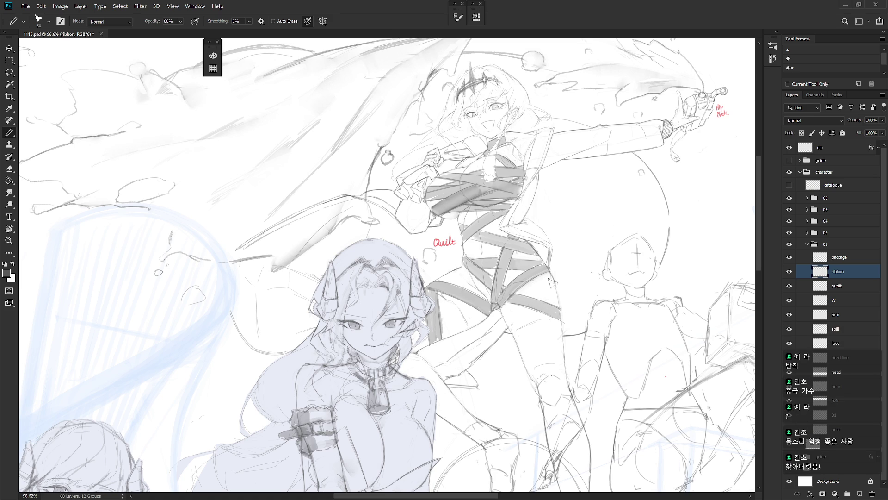
mouse_move(525, 354)
left_mouse_down()
mouse_move(500, 378)
mouse_move(491, 301)
mouse_move(537, 301)
mouse_move(510, 303)
left_mouse_up()
key("b")
key("e")
key("b")
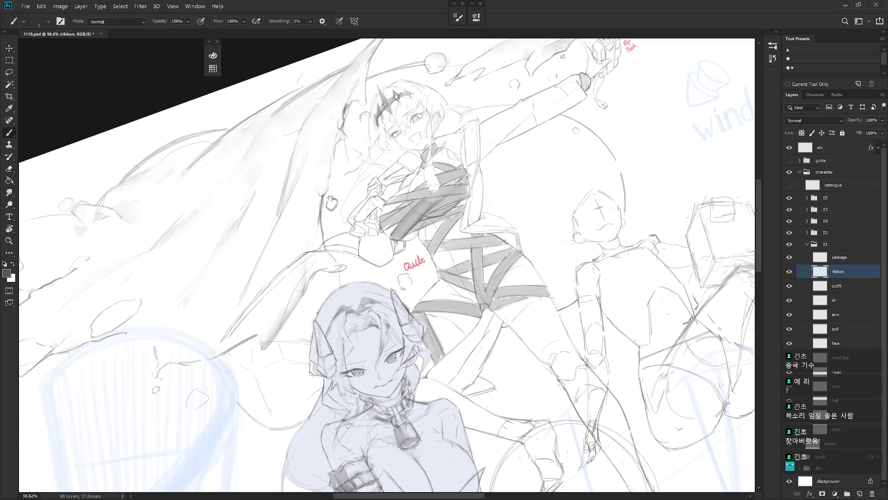
key("e")
key("Escape")
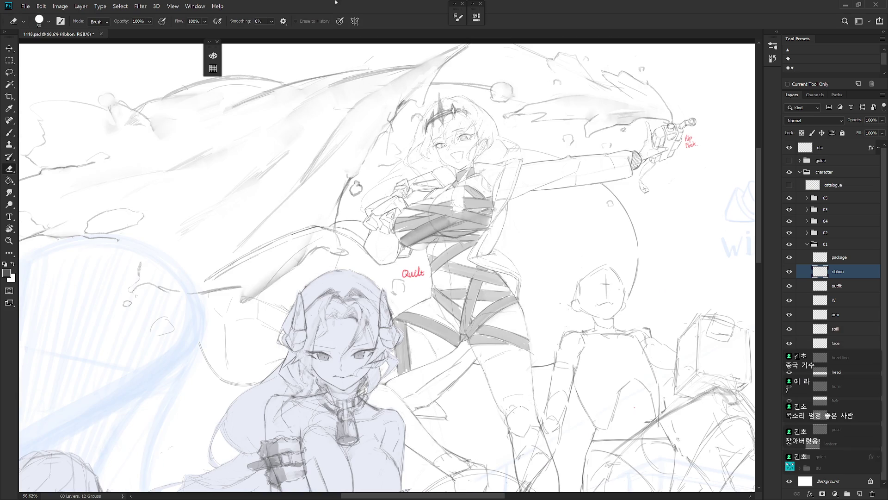
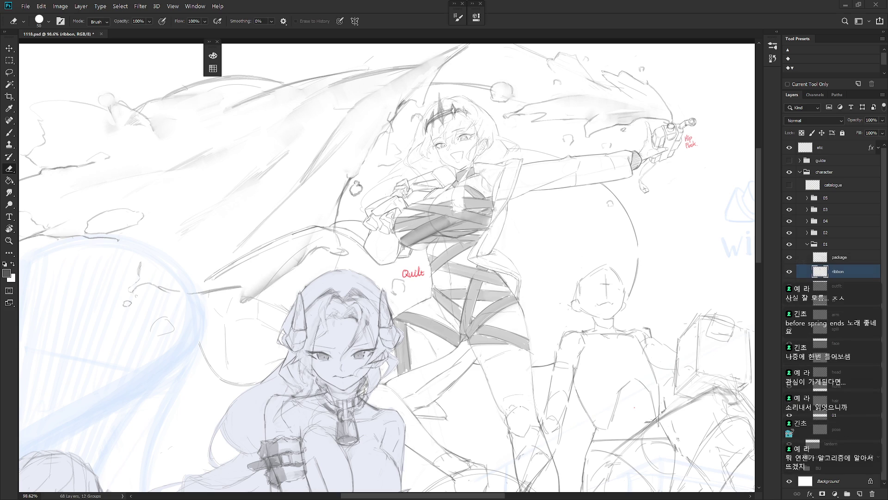
- Tilt the canvas and add a short dark mark on the ribbon-wrapped character's ribbon
left_click_drag(545, 333, 534, 306)
key("b")
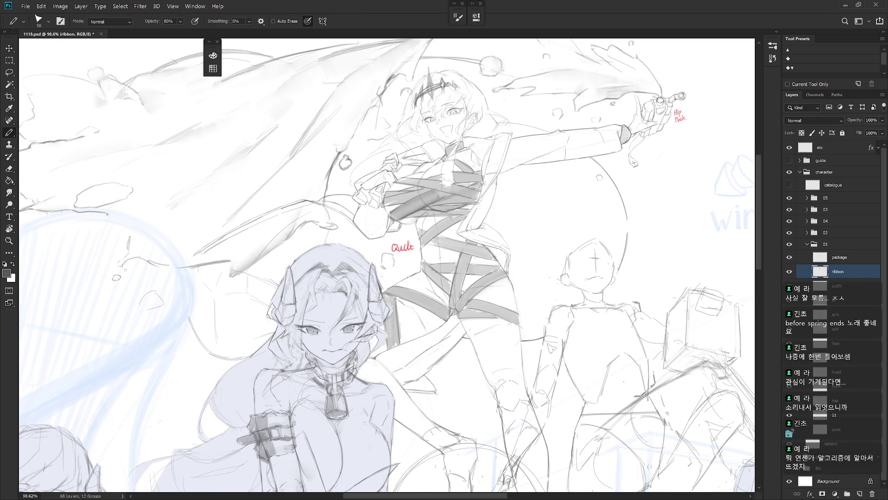
mouse_move(544, 361)
left_mouse_down()
mouse_move(538, 374)
mouse_move(527, 267)
left_mouse_up()
key("r")
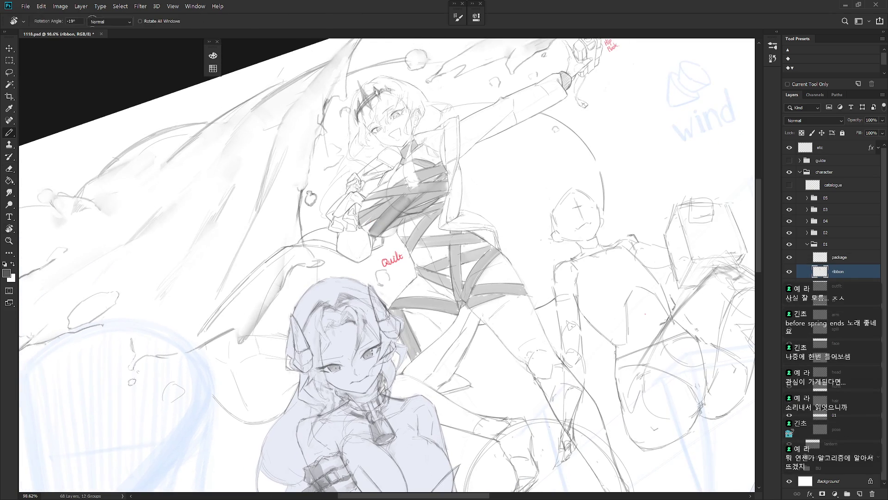
key("shift+b")
mouse_move(503, 283)
left_mouse_down()
mouse_move(519, 280)
mouse_move(535, 337)
left_mouse_up()
key("r")
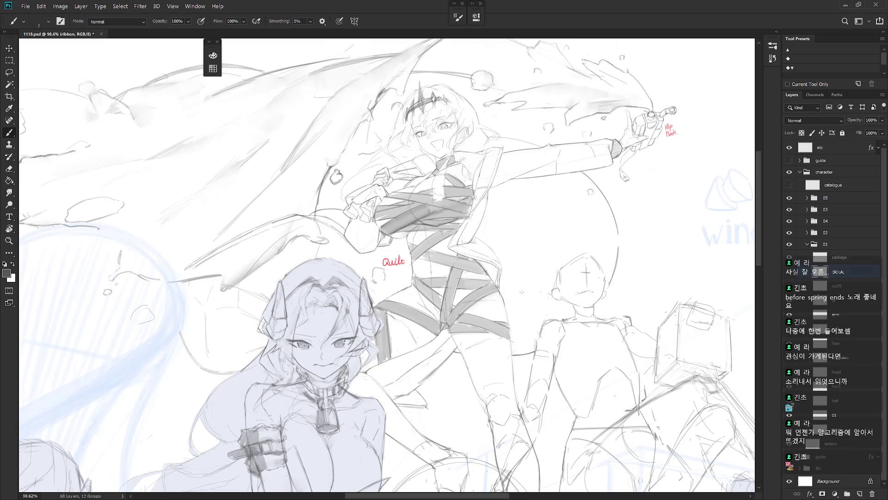
scroll(539, 370, "down", 5)
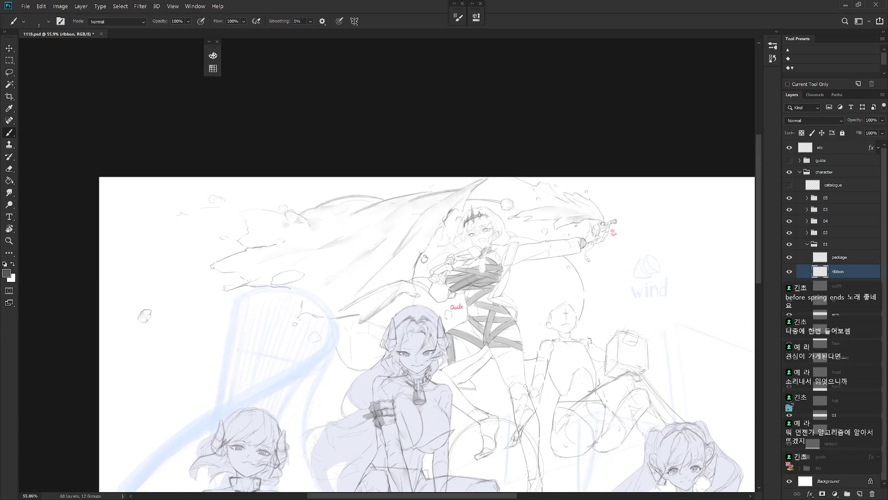
scroll(512, 370, "up", 8)
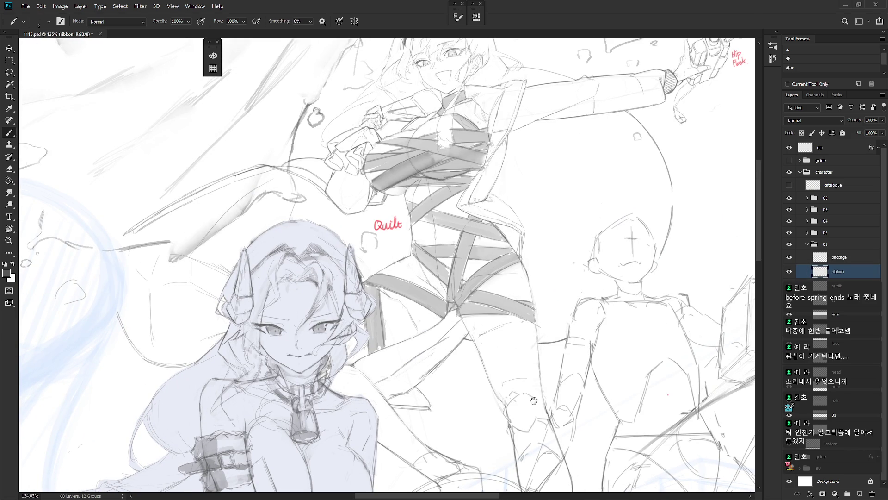
- Draw a thick grey ribbon band down the leg, redo it slightly left, and stroke the ribbon edge
left_click_drag(532, 406, 518, 387)
key("shift+b")
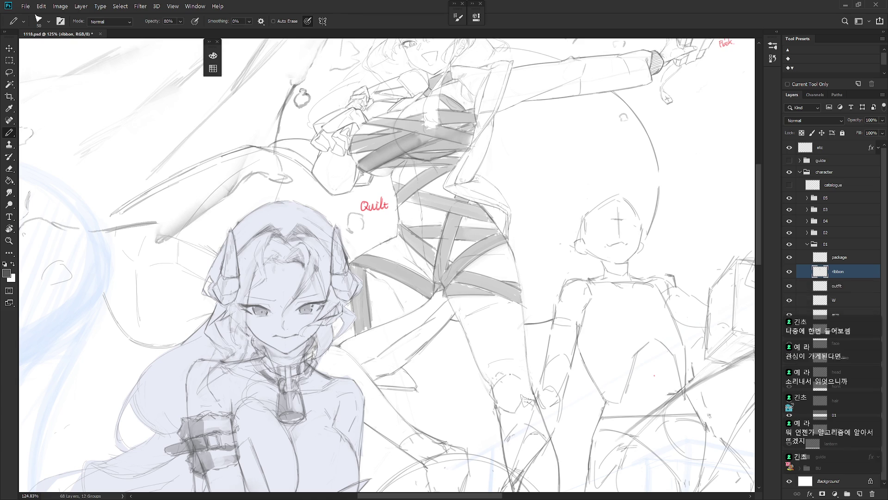
key("shift+b")
key("shift+b")
mouse_move(513, 299)
left_mouse_down()
mouse_move(490, 388)
mouse_move(501, 365)
left_mouse_up()
key("ctrl+z")
left_click_drag(498, 291, 486, 389)
key("shift+b")
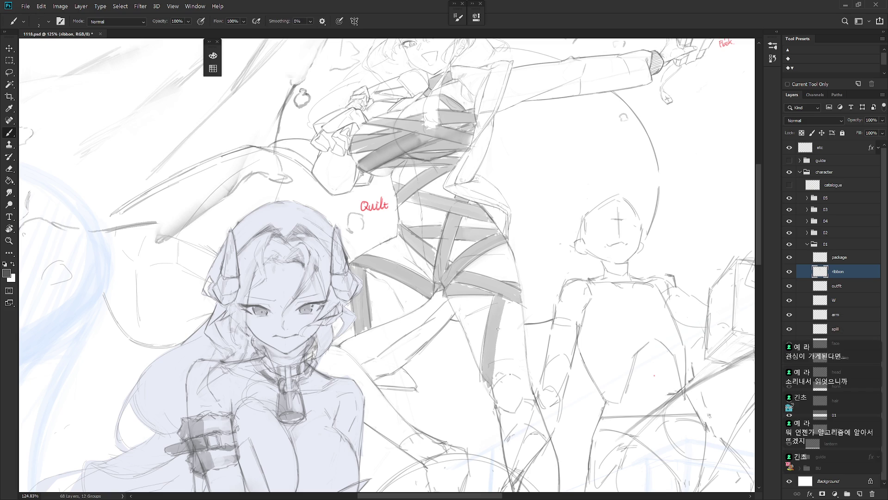
key("shift+b")
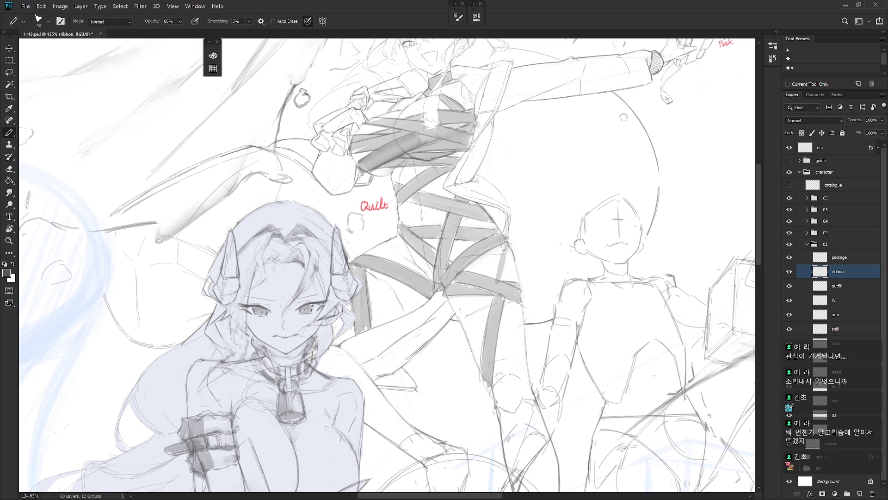
key("shift+b")
left_click_drag(513, 254, 508, 280)
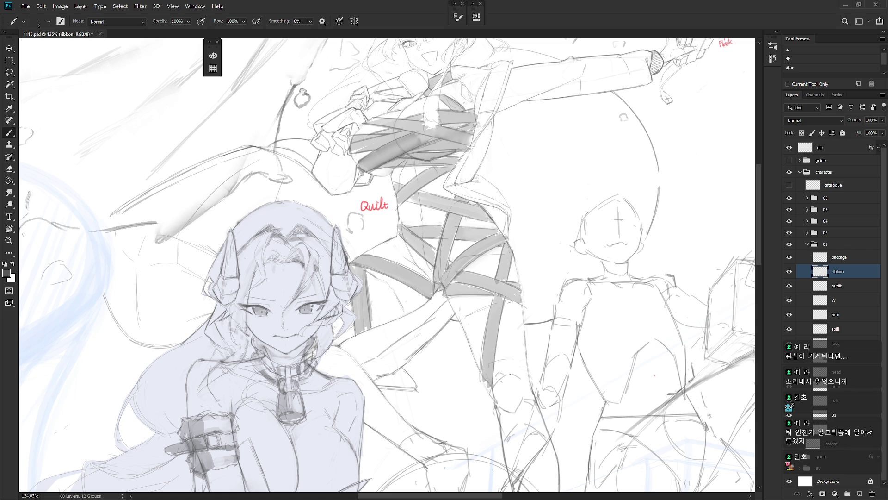
scroll(544, 303, "down", 4)
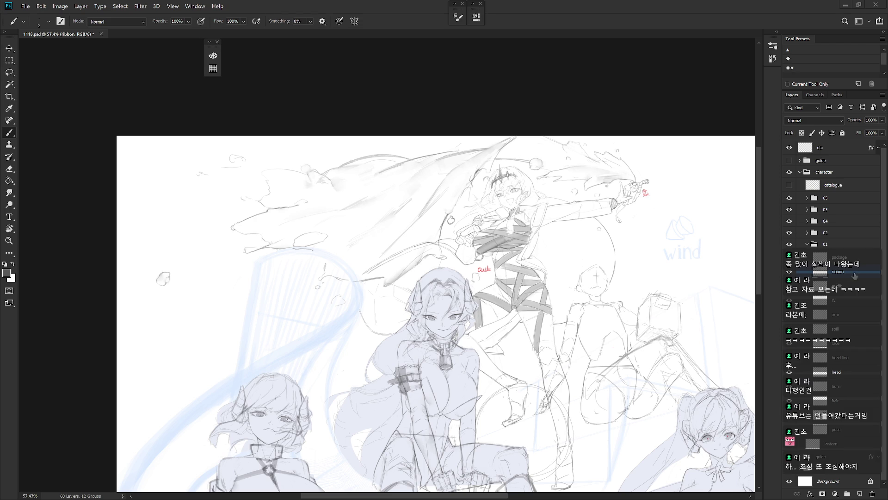
- Hatch dark pencil shading onto the knee, undoing and redrawing the first attempt
scroll(538, 352, "down", 2)
key("shift+b")
scroll(568, 282, "up", 3)
key("shift+b")
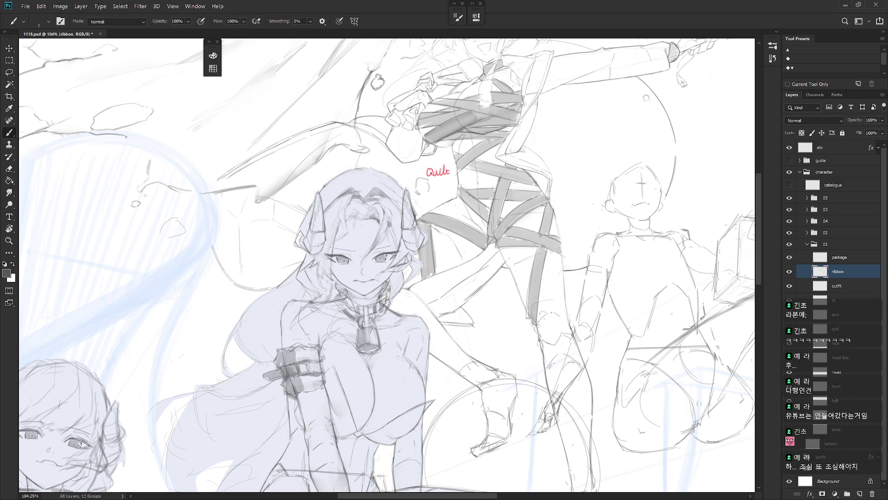
key("shift+b")
left_click_drag(548, 335, 584, 348)
scroll(579, 347, "down", 3)
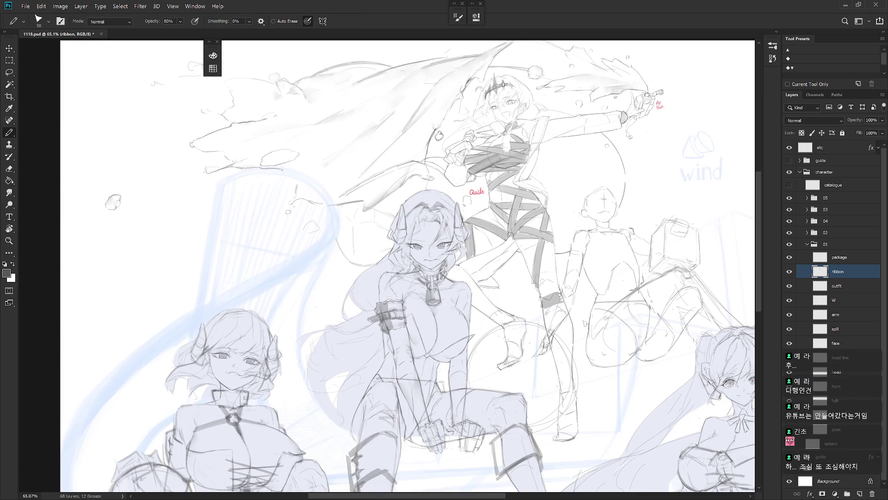
key("ctrl+z")
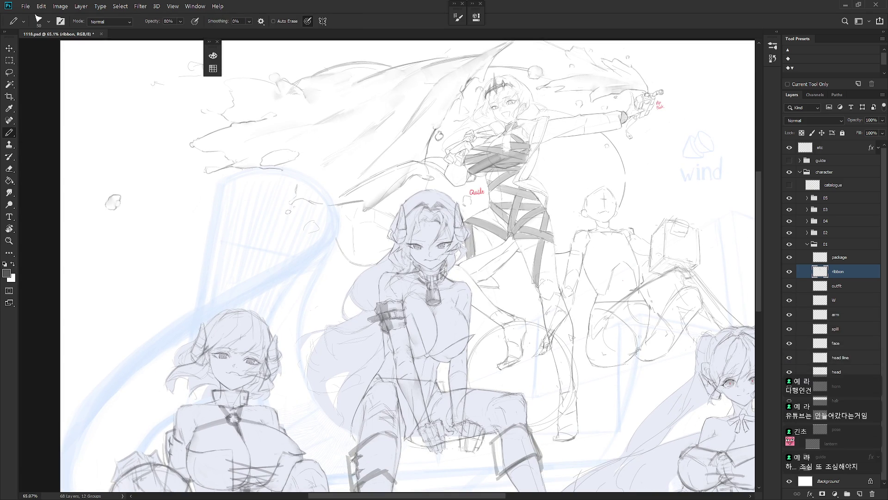
mouse_move(541, 298)
left_mouse_down()
mouse_move(568, 320)
mouse_move(544, 298)
left_mouse_up()
- Add dark pencil marks to the knee and short hatch strokes to the lower leg
key("shift+b")
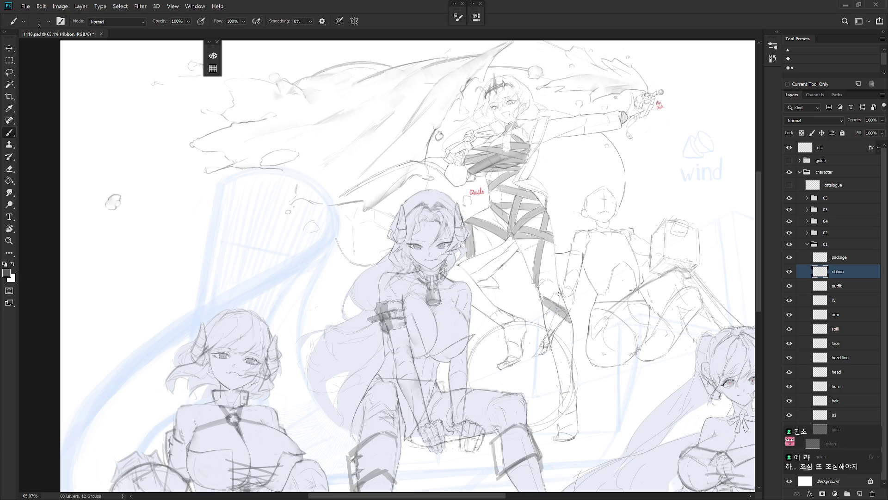
key("shift+b")
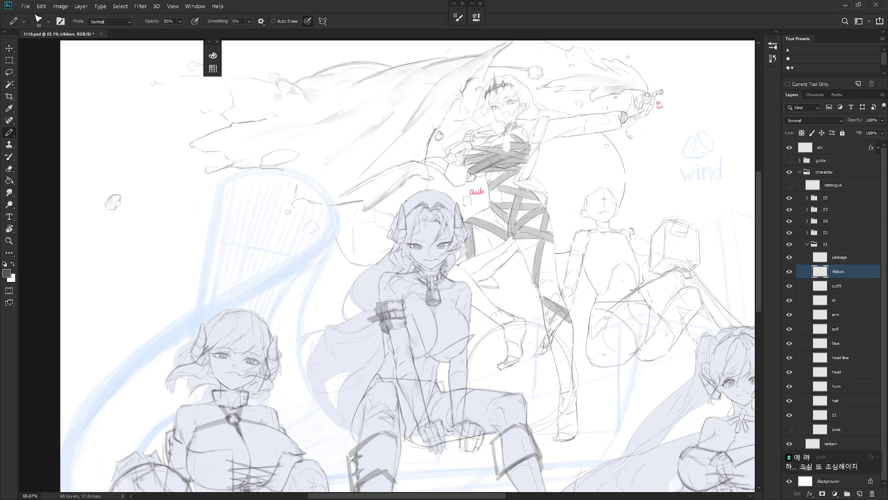
key("shift+b")
key("shift+b")
key("shift+b")
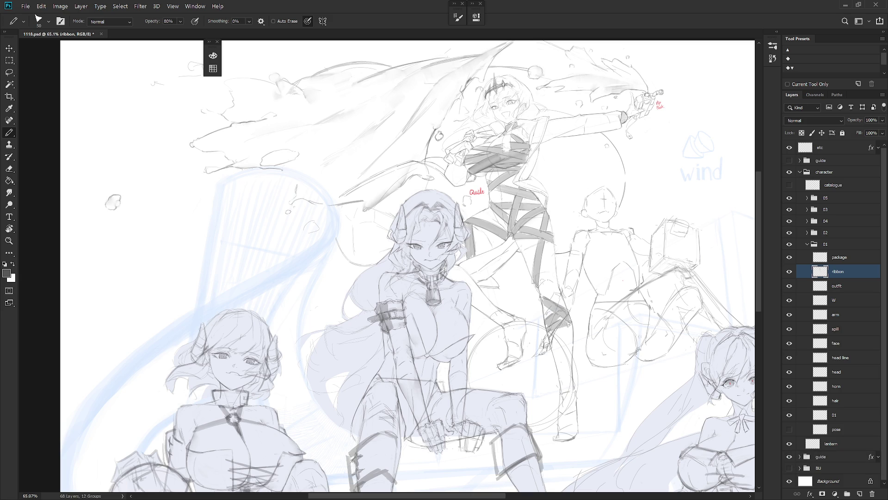
key("ctrl+z")
left_click_drag(558, 308, 561, 327)
key("b")
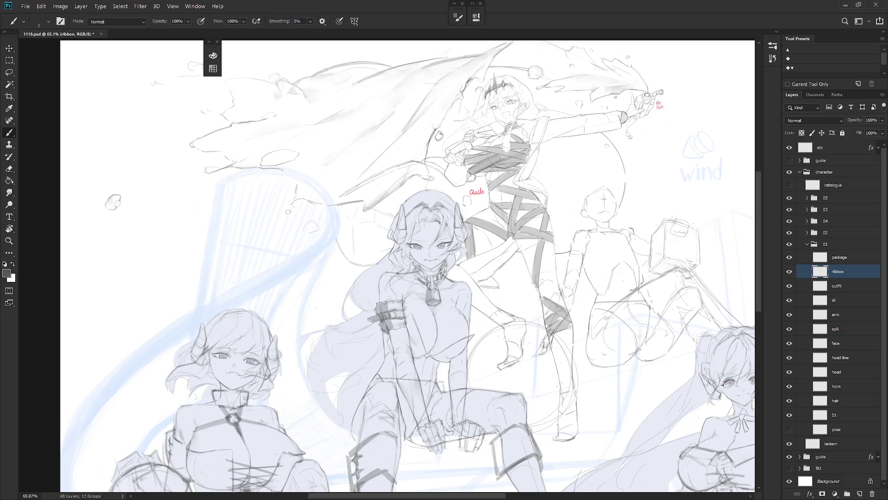
key("shift+b")
mouse_move(560, 334)
left_mouse_down()
mouse_move(557, 352)
mouse_move(572, 332)
left_mouse_up()
- Add dark hatch strokes to the shaded part of the leg
key("b")
key("e")
key("b")
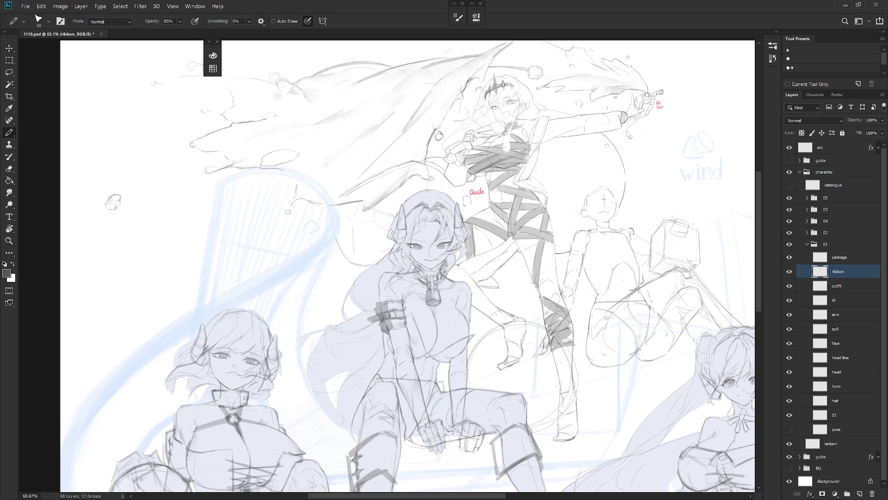
key("shift+b")
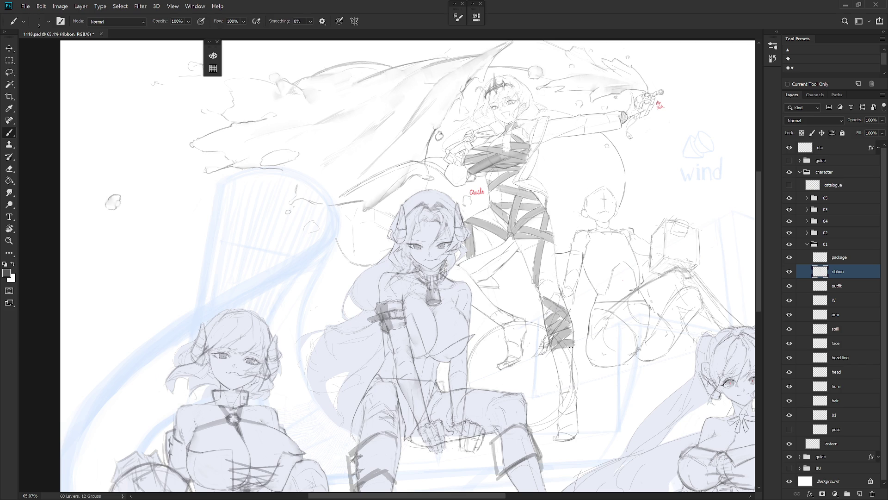
key("shift+b")
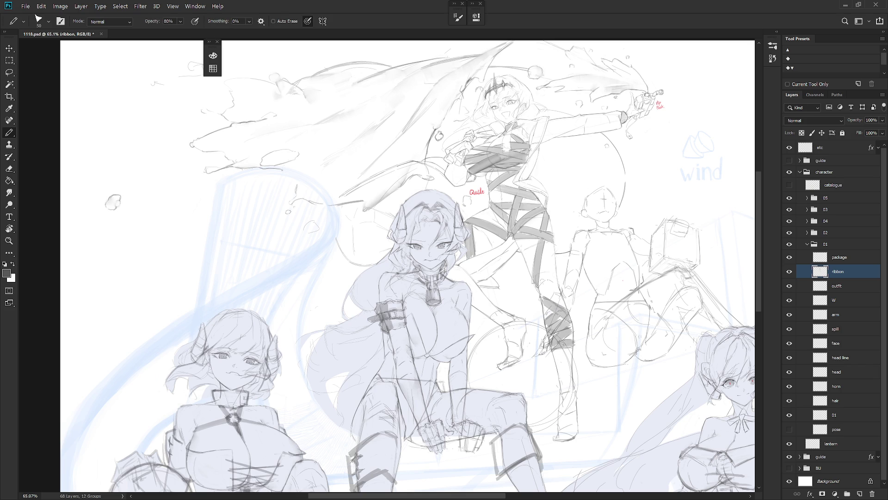
mouse_move(568, 355)
left_mouse_down()
mouse_move(558, 377)
mouse_move(549, 364)
mouse_move(562, 379)
left_mouse_up()
- Extend the pencil hatching further down the leg
key("shift+b")
key("shift+b")
left_click_drag(575, 369, 562, 379)
key("shift+b")
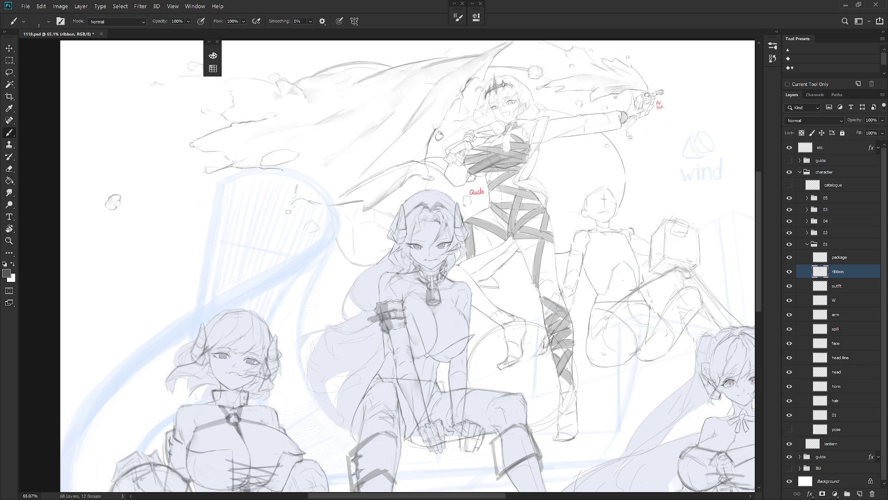
key("shift+b")
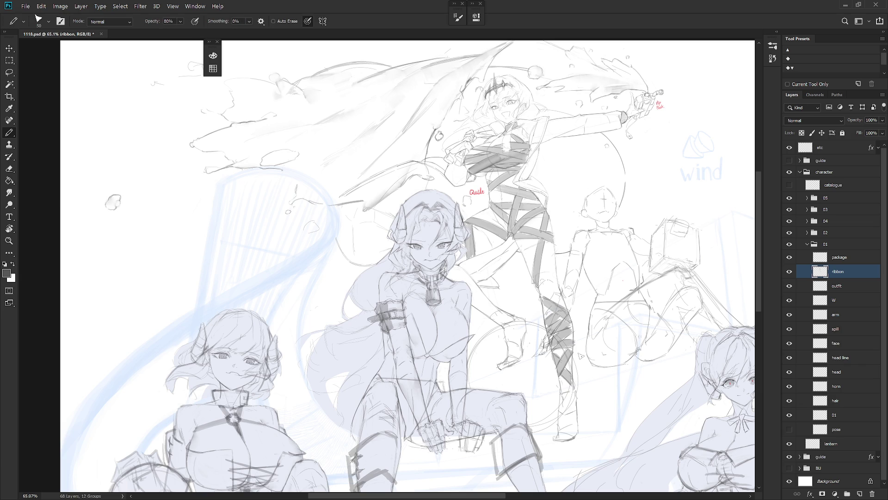
key("shift+b")
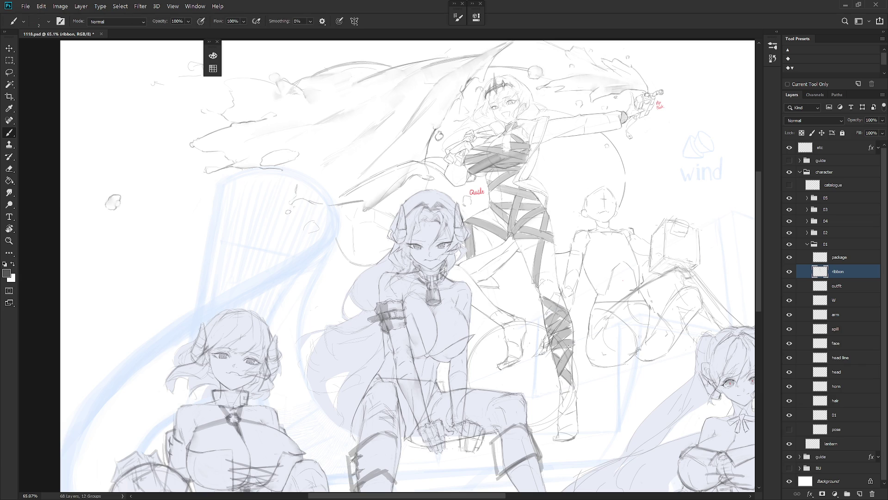
key("e")
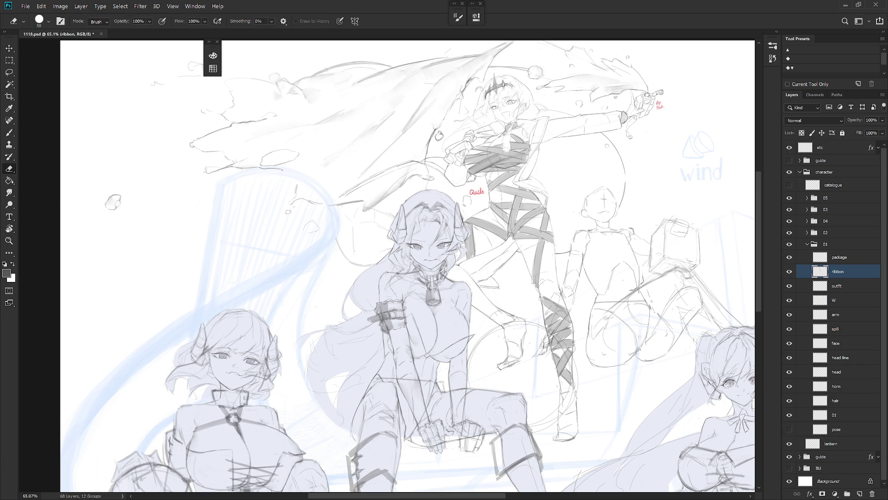
key("shift+b")
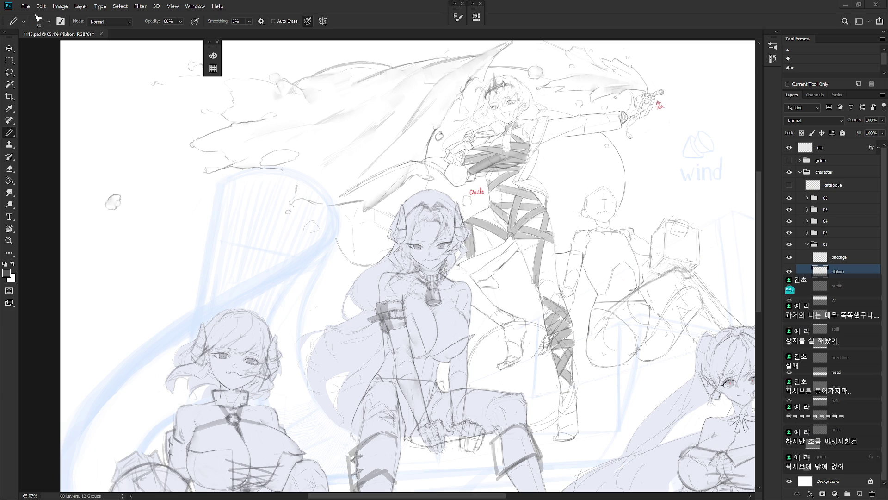
- Darken the ribbon lines wrapped around the boot with the hard pencil
scroll(594, 344, "down", 3)
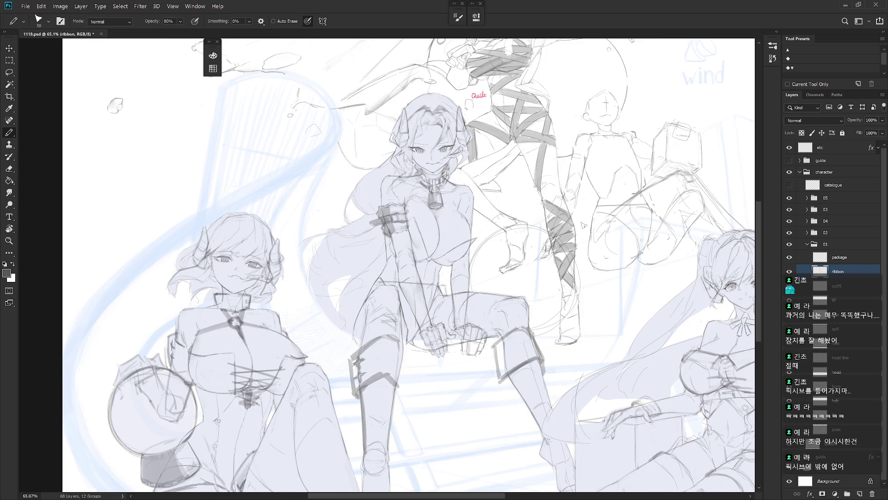
scroll(573, 287, "up", 2)
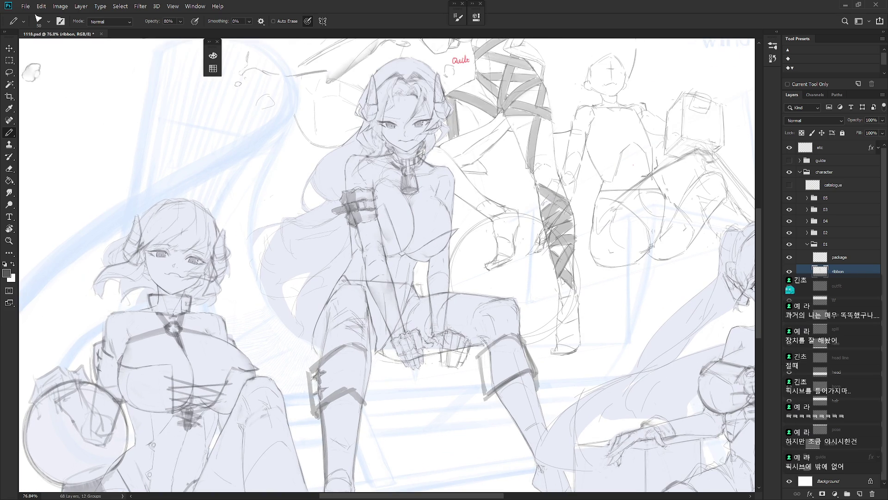
key("b")
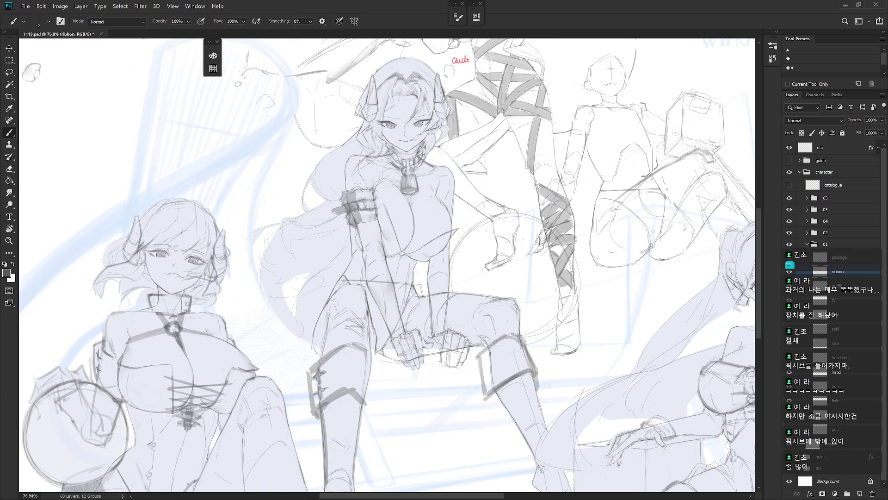
key("shift+b")
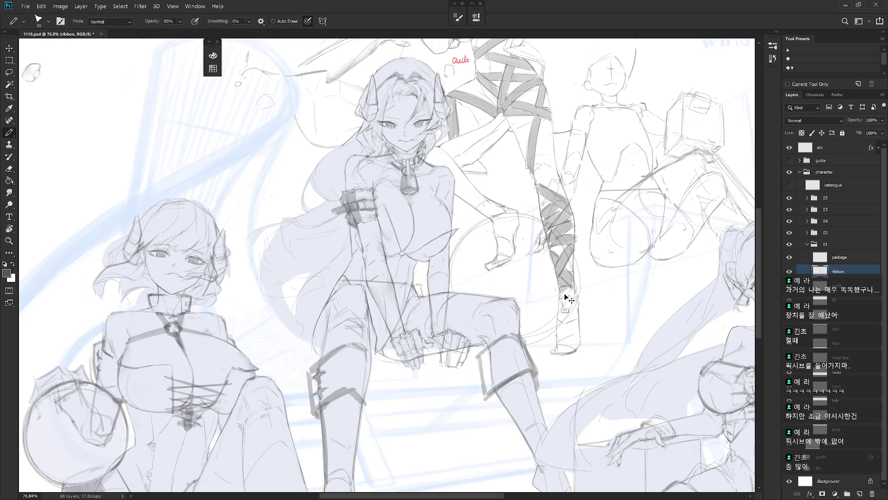
key("e")
key("b")
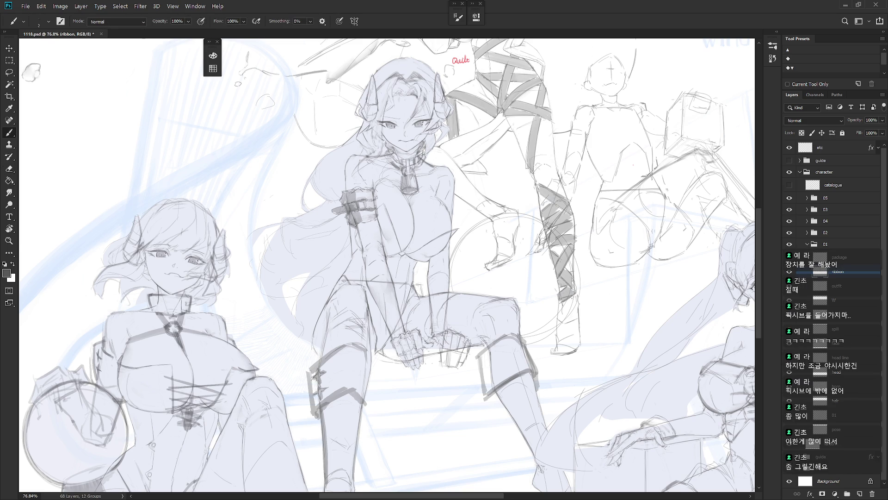
key("shift+b")
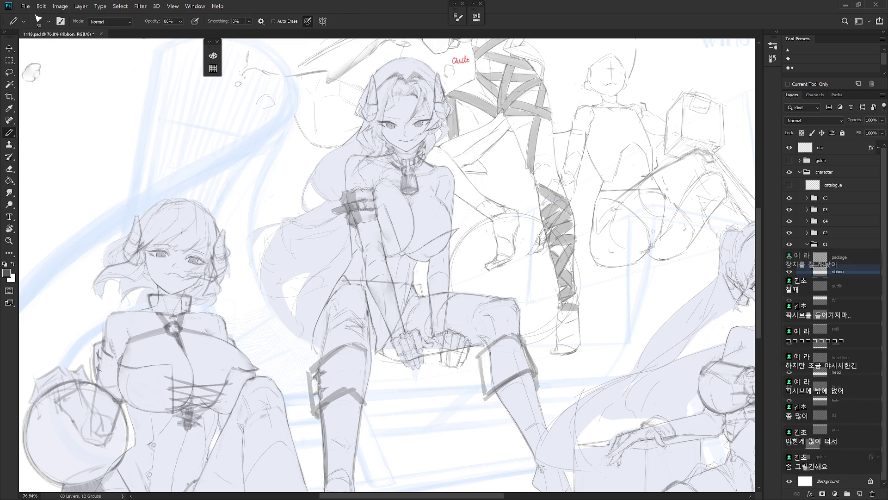
key("shift+b")
key("shift+b")
key("shift+b")
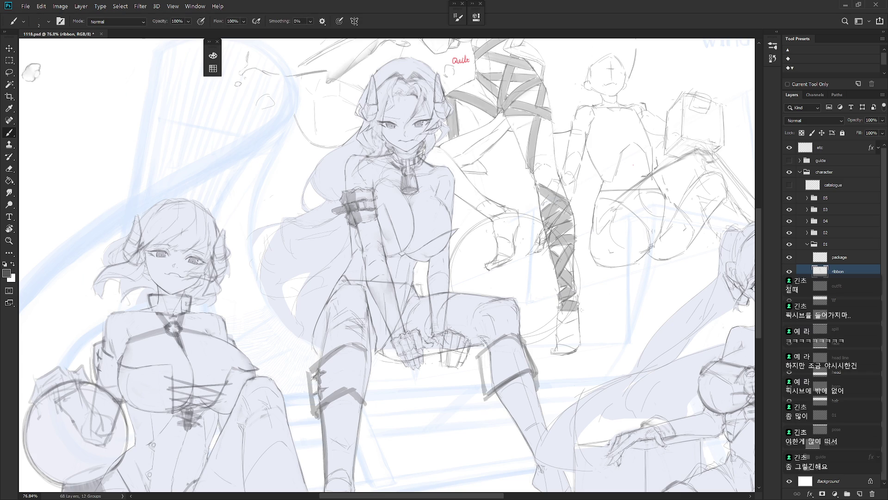
scroll(532, 327, "down", 3)
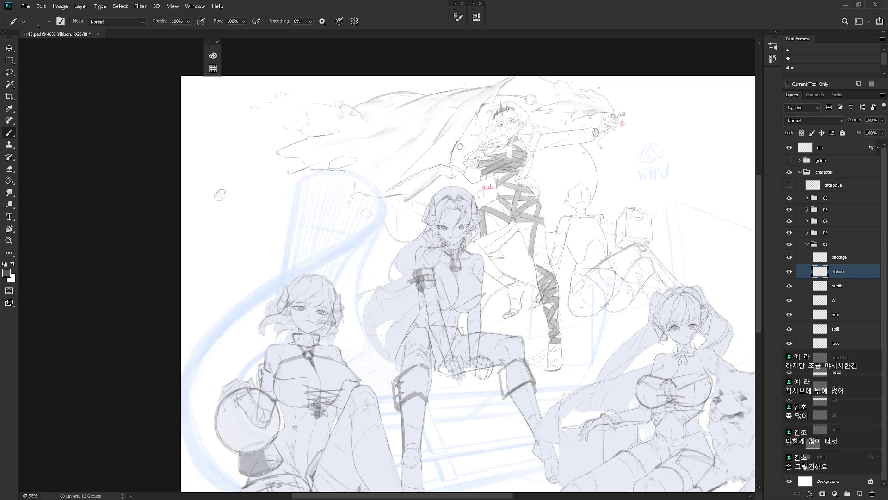
scroll(553, 366, "up", 3)
key("shift+b")
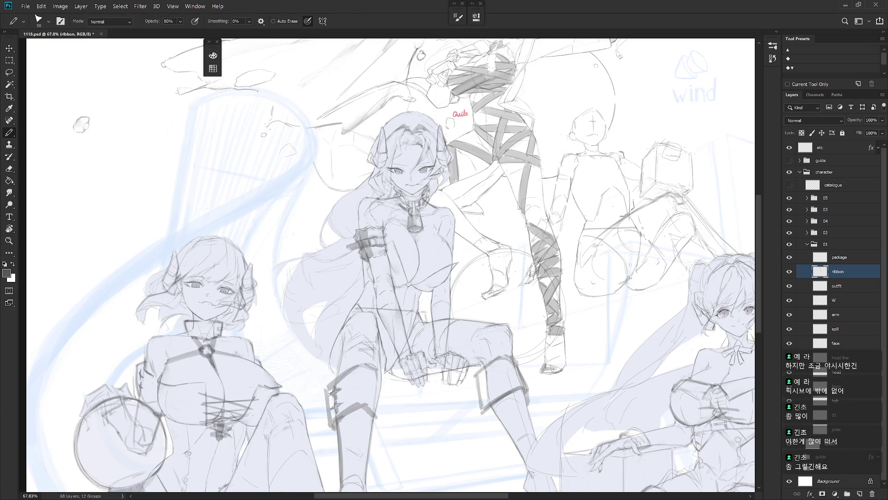
key("shift+b")
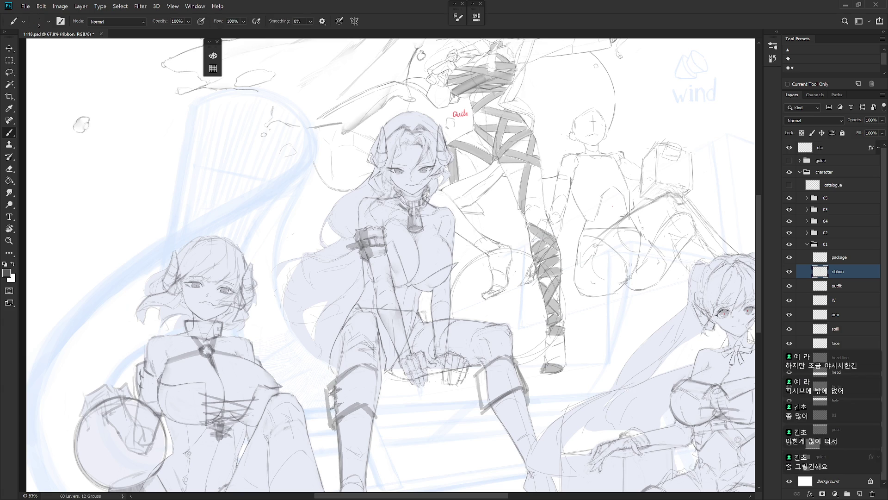
key("shift+b")
left_click_drag(555, 350, 553, 362)
- Stroke over the ankle ribbon, undo one stroke, and add short dark pencil strokes instead
key("shift+b")
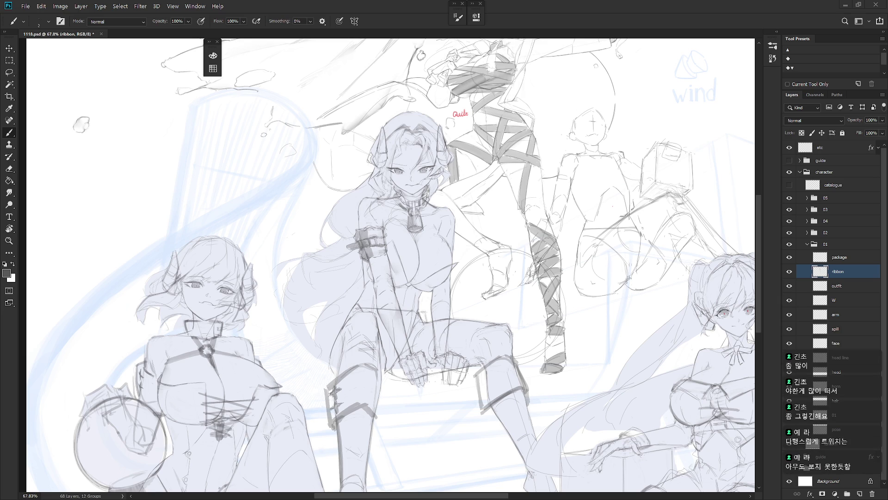
key("shift+b")
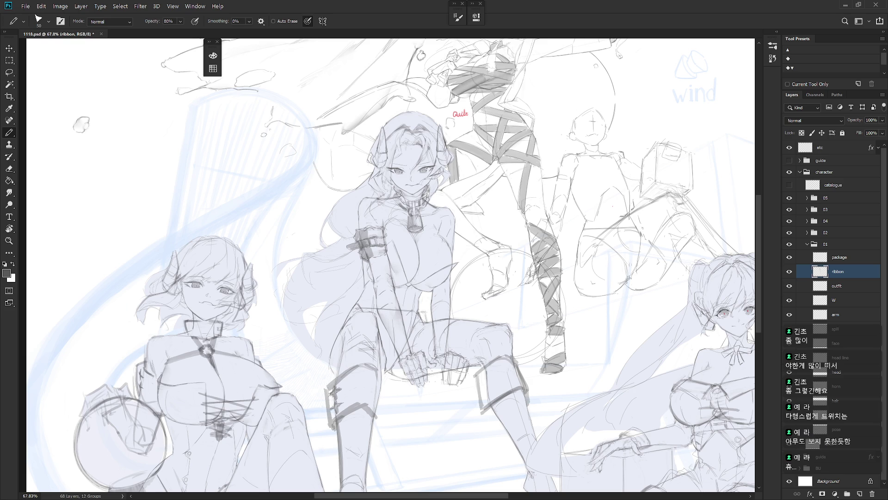
key("shift+b")
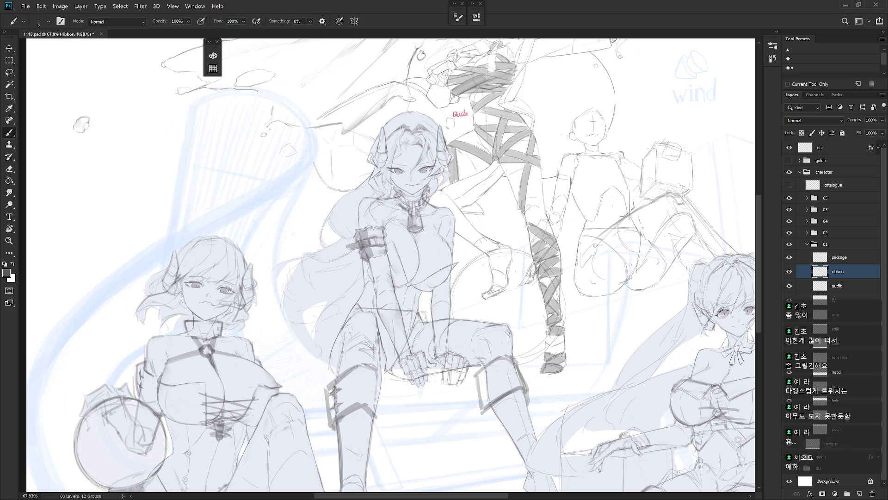
key("shift+b")
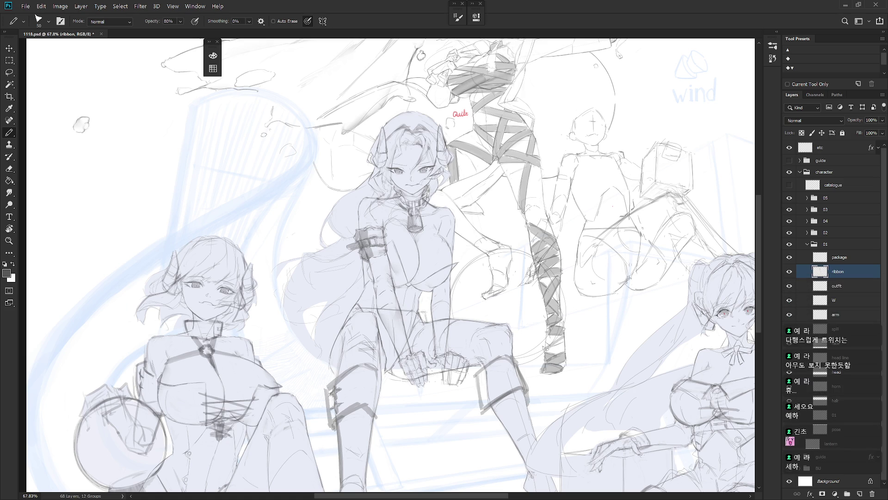
key("b")
left_click_drag(554, 352, 564, 345)
key("ctrl+z")
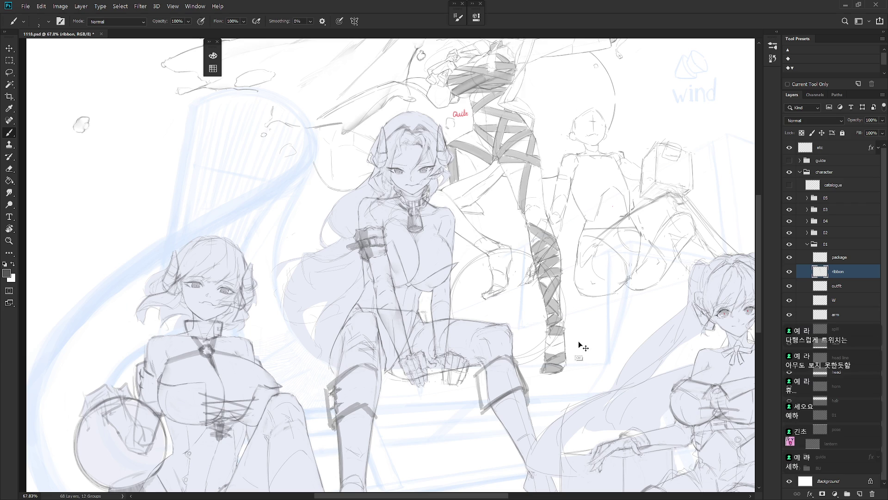
key("shift+b")
mouse_move(551, 351)
left_mouse_down()
mouse_move(567, 347)
mouse_move(553, 333)
mouse_move(567, 335)
left_mouse_up()
key("shift+b")
key("shift+b")
key("shift+b")
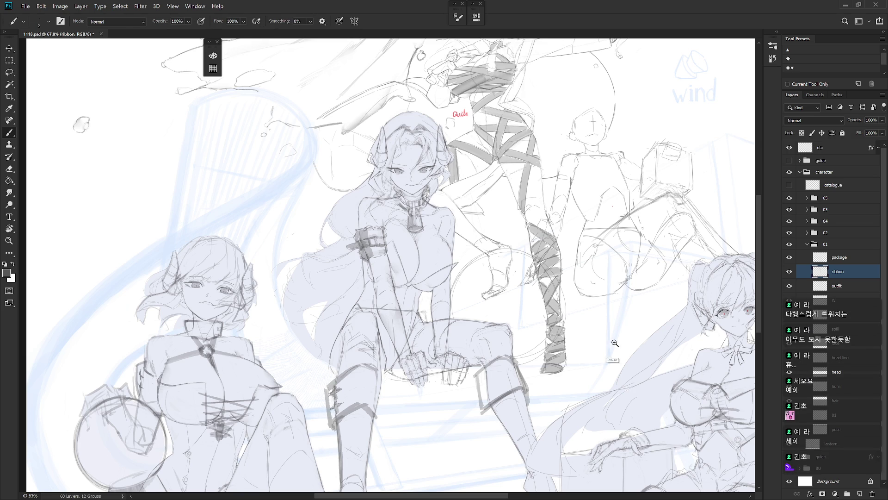
- Flip the canvas horizontally to check the composition
scroll(615, 345, "down", 3)
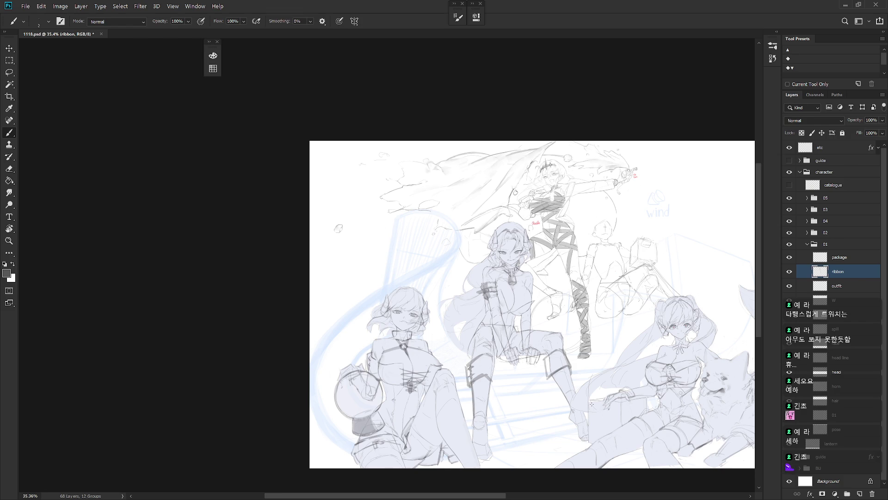
key("h")
scroll(582, 287, "up", 3)
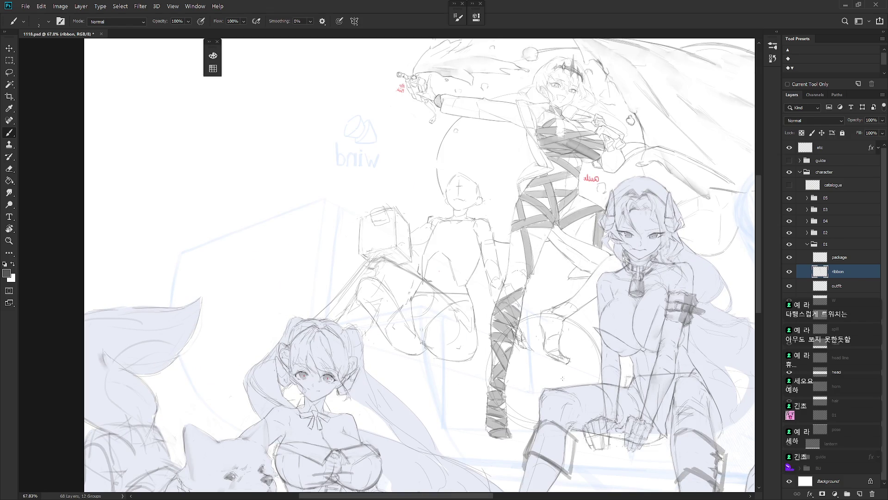
scroll(578, 374, "up", 1)
scroll(578, 374, "right", 1)
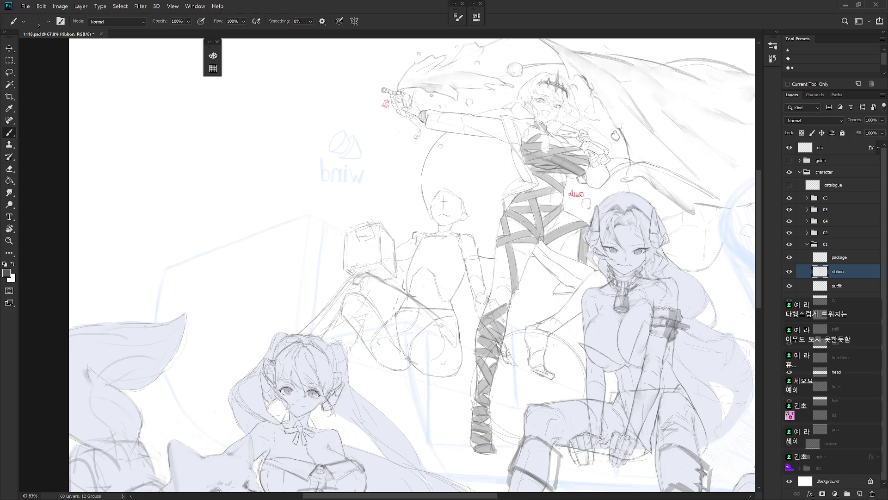
- Zoom in, rotate the view clockwise, and add short brush strokes to the leg ribbons
key("shift+b")
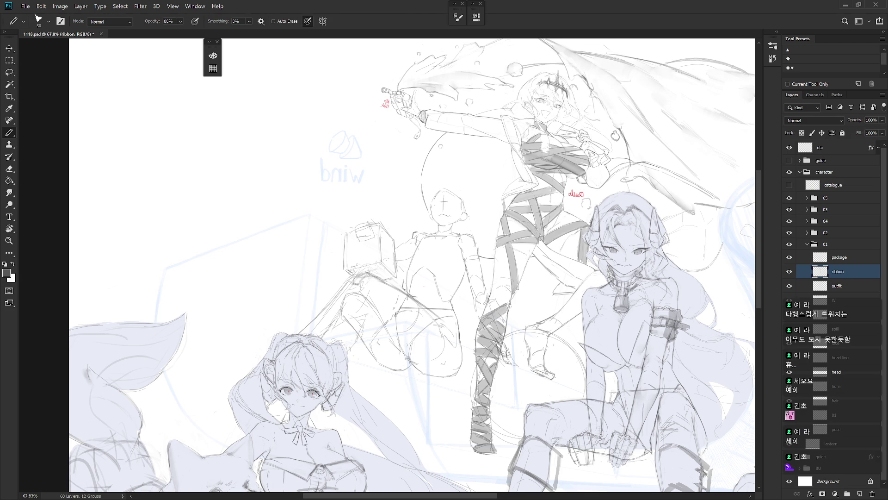
scroll(542, 219, "up", 5)
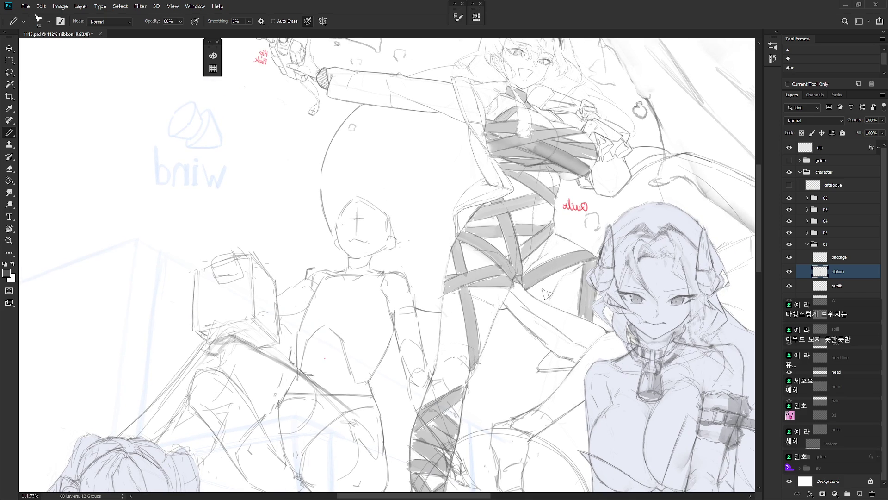
key("r")
left_click_drag(526, 346, 443, 304)
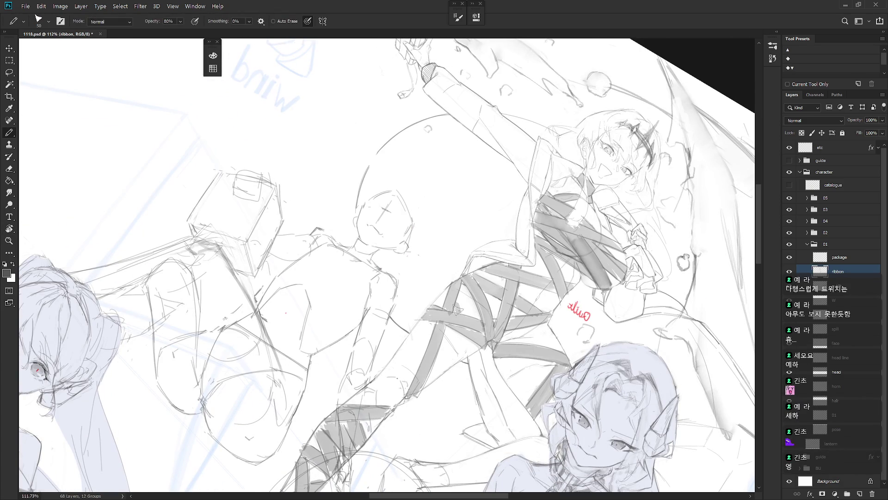
key("b")
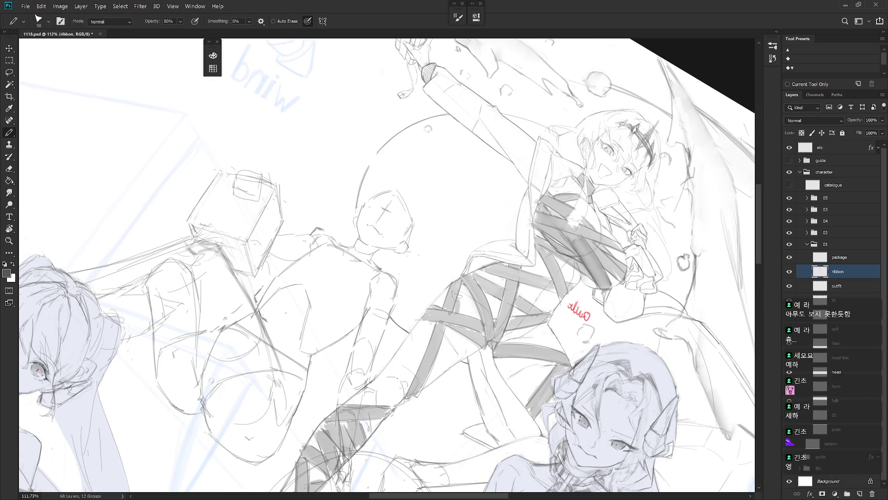
mouse_move(461, 330)
left_mouse_down()
mouse_move(458, 356)
mouse_move(468, 354)
left_mouse_up()
key("shift+b")
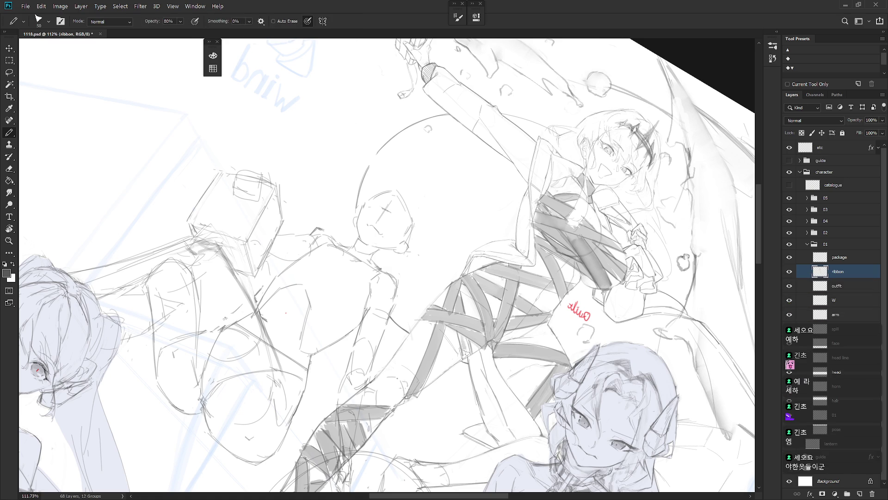
key("shift+b")
left_click_drag(458, 333, 462, 357)
- Zoom out and flip the canvas back to unmirrored
scroll(461, 343, "down", 5)
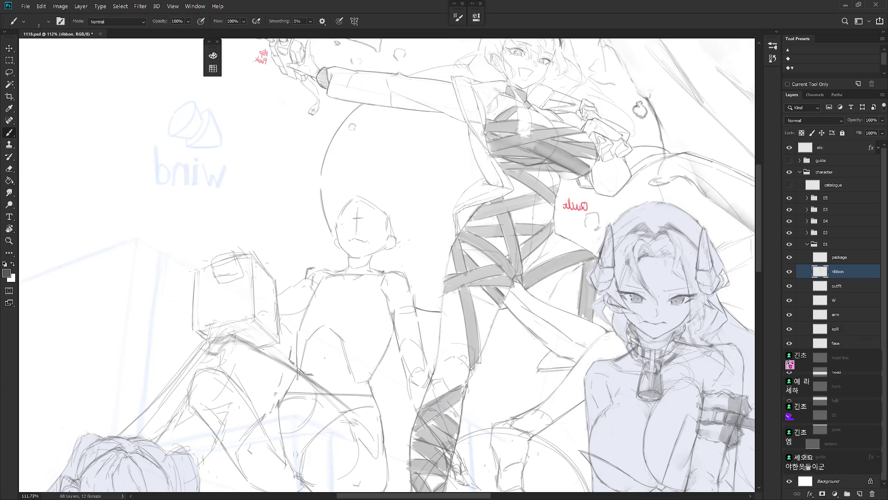
key("h")
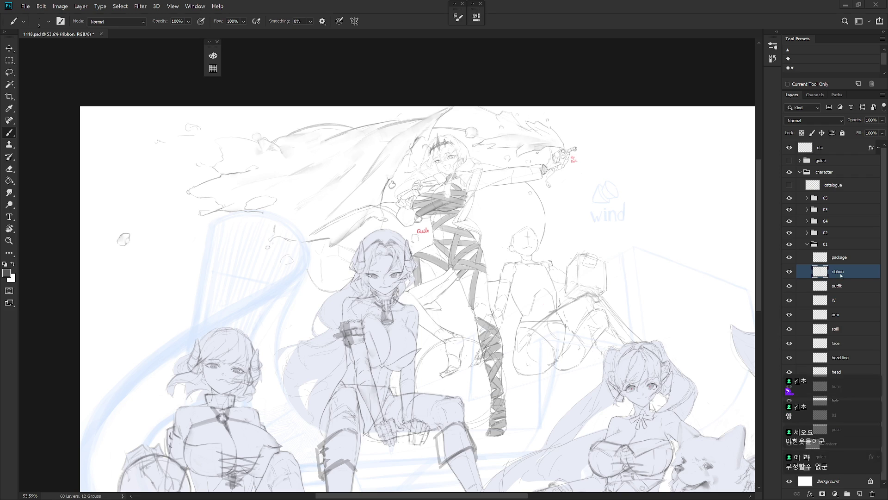
scroll(537, 370, "down", 3)
- Hide group 04 in the Layers panel, then zoom in with the pencil ready
scroll(537, 370, "up", 2)
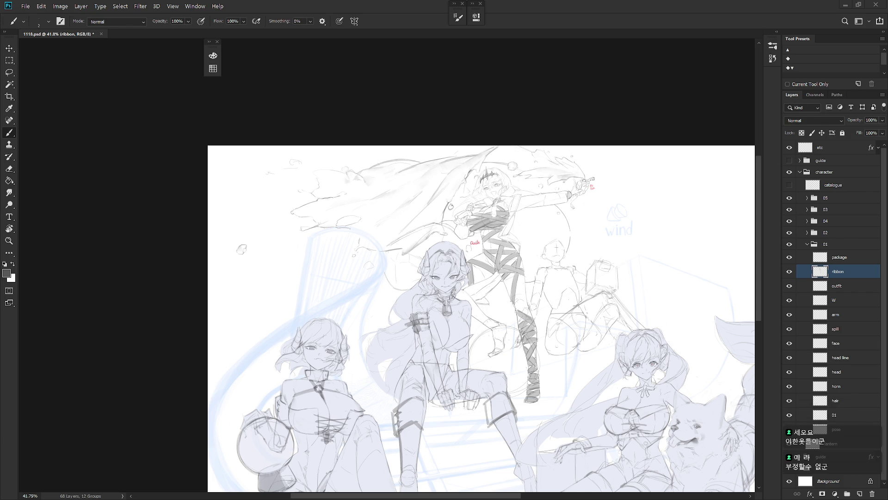
left_click(789, 221)
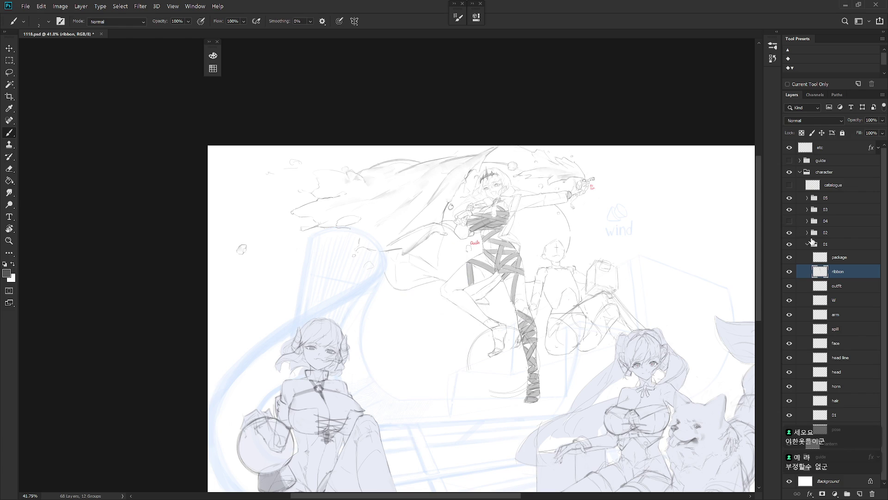
scroll(539, 287, "up", 3)
key("shift+b")
scroll(580, 354, "up", 1)
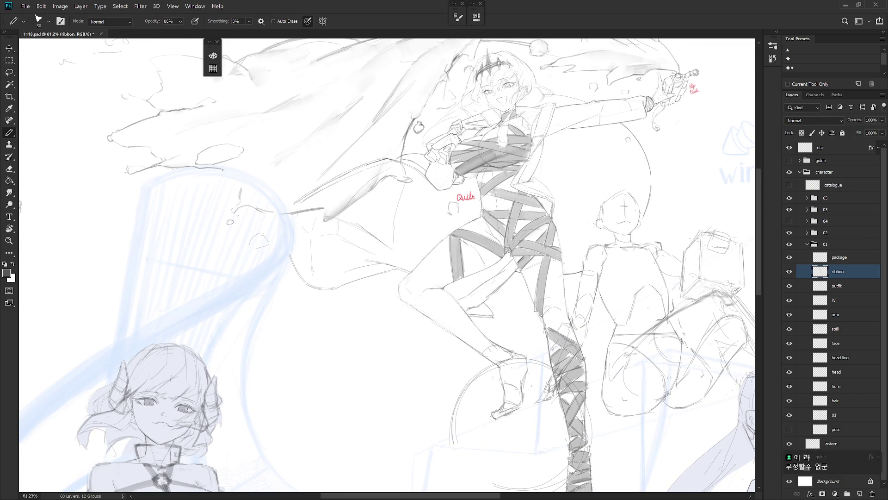
- Paint short dark strokes on the thigh ribbon, then zoom out and mirror the canvas
mouse_move(541, 253)
left_mouse_down()
mouse_move(520, 276)
mouse_move(545, 266)
left_mouse_up()
key("b")
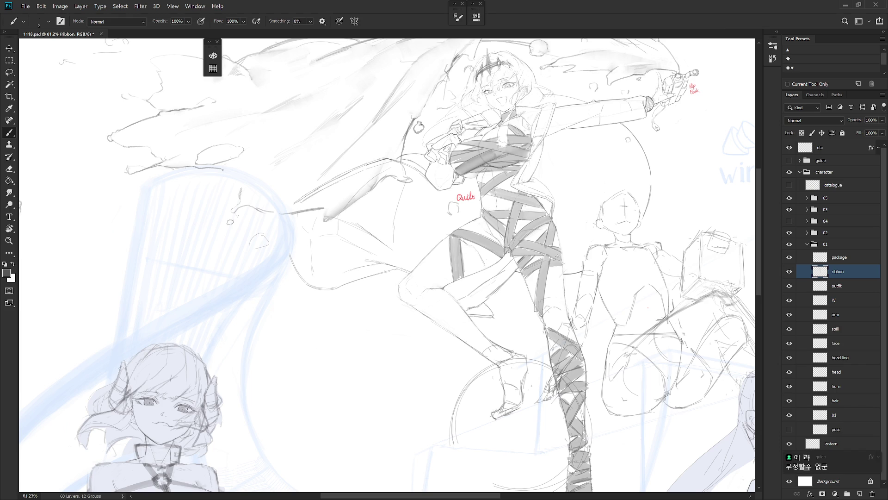
left_click_drag(550, 266, 561, 265)
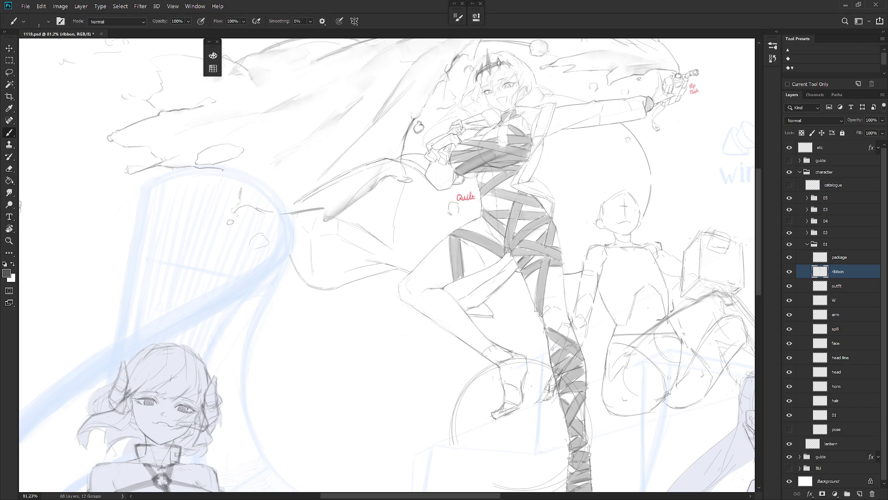
key("shift+b")
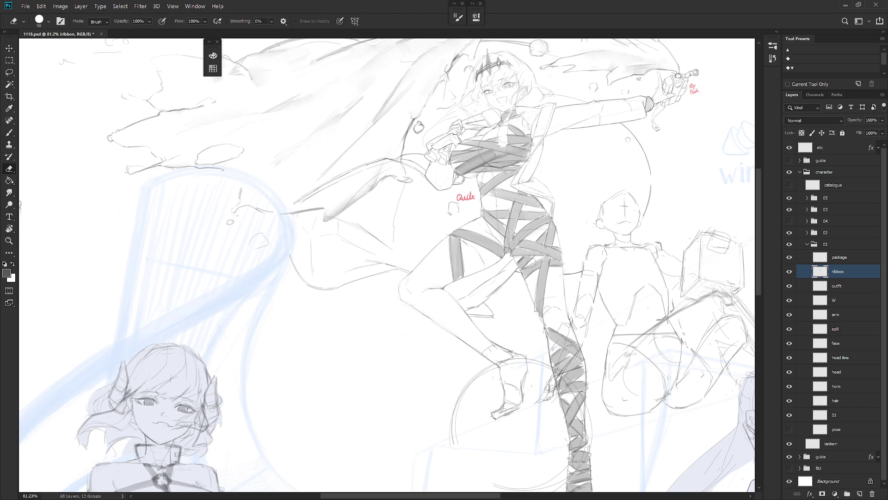
key("shift+b")
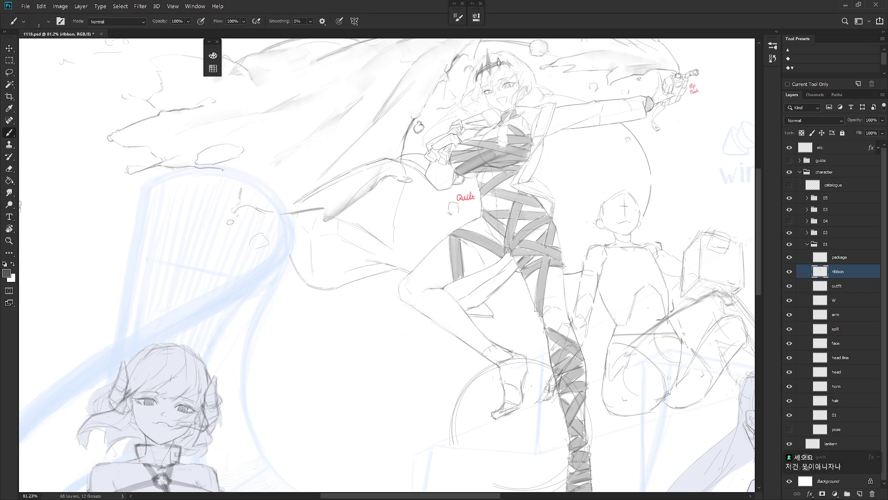
left_click_drag(527, 265, 522, 267)
scroll(545, 416, "down", 5)
key("h")
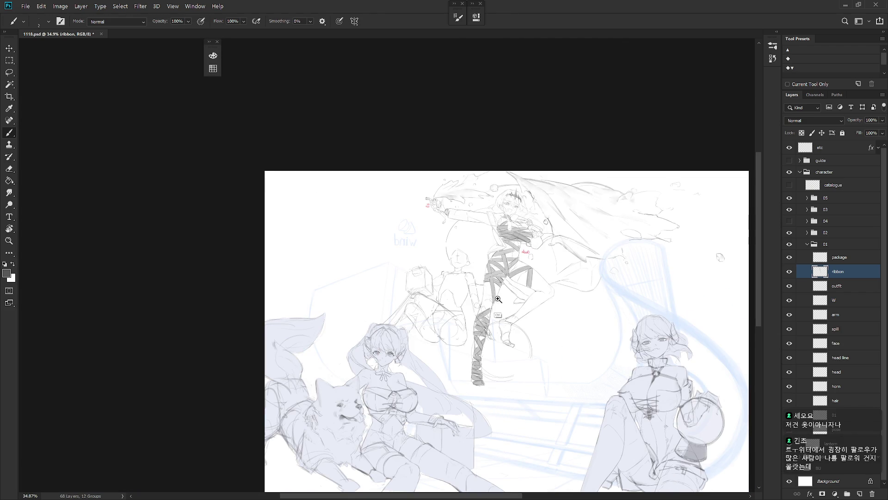
scroll(500, 301, "up", 3)
scroll(528, 339, "down", 2)
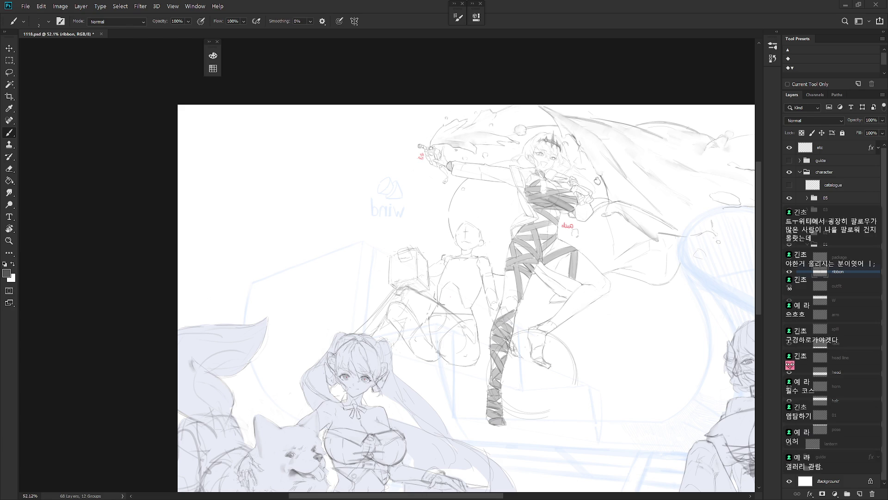
key("h")
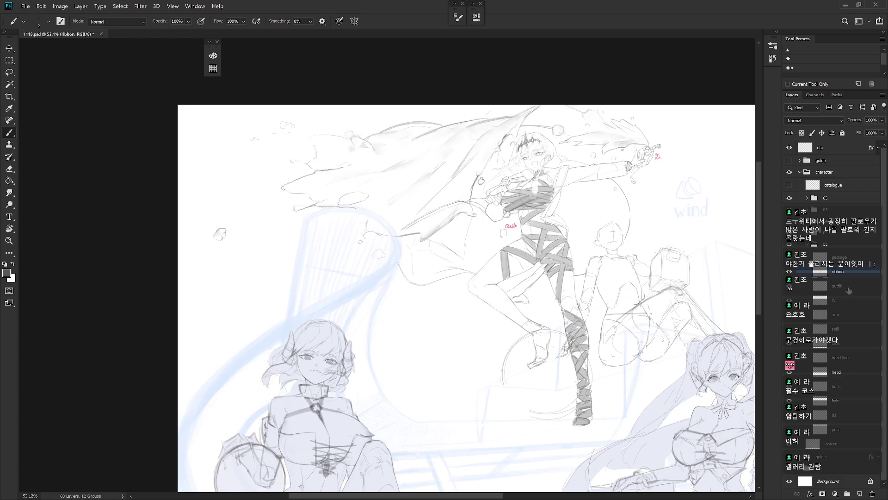
scroll(573, 365, "up", 2)
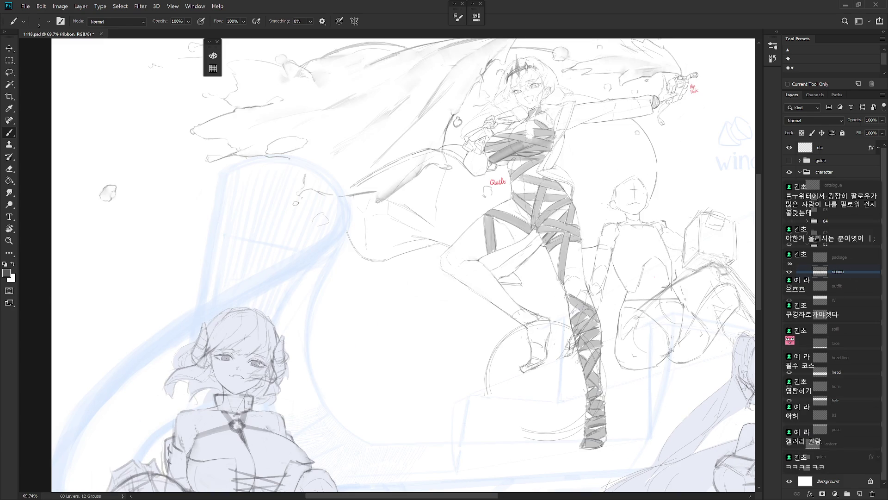
key("e")
scroll(606, 371, "down", 2)
scroll(485, 240, "up", 5)
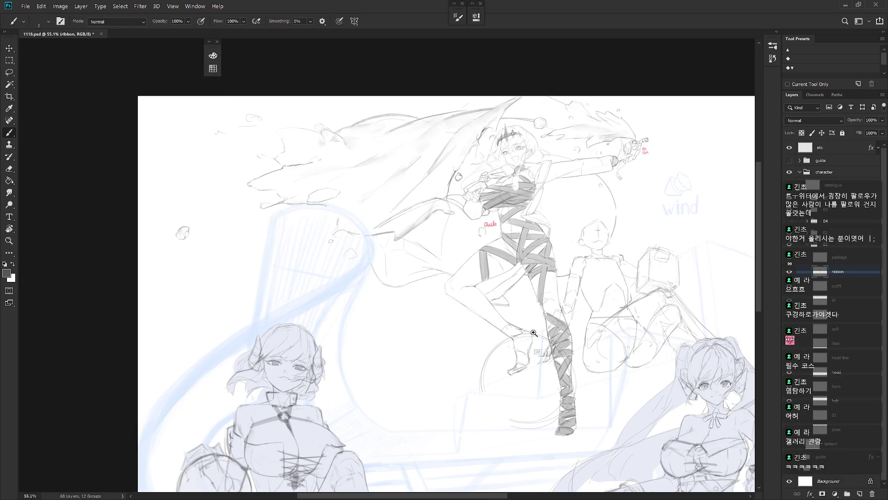
key("b")
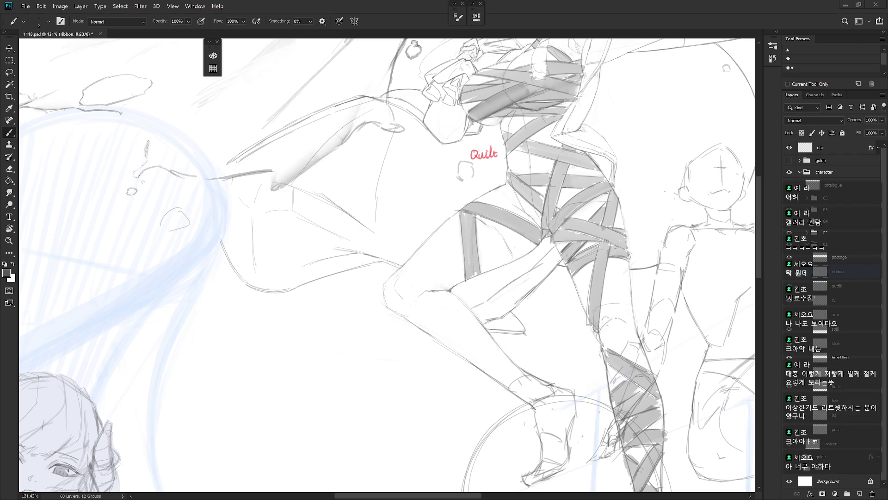
- Rotate the view and paint a grey ribbon stroke across the thigh, then undo it
key("r")
mouse_move(509, 301)
left_mouse_down()
mouse_move(540, 360)
mouse_move(527, 391)
left_mouse_up()
key("shift+b")
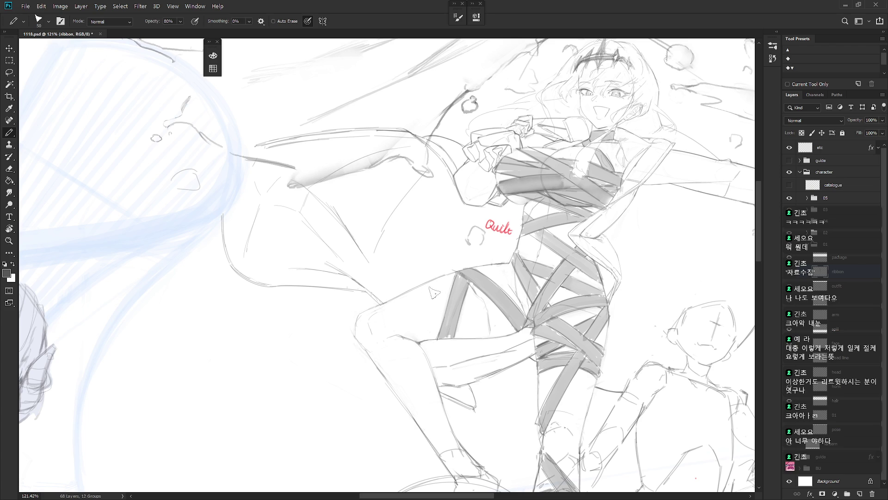
mouse_move(416, 288)
left_mouse_down()
mouse_move(437, 331)
mouse_move(414, 296)
left_mouse_up()
key("shift+b")
key("ctrl+z")
- Redraw a thinner, shorter thigh ribbon stroke and darken its shading with the soft brush
key("shift+b")
left_click_drag(435, 338, 402, 287)
key("ctrl+z")
key("ctrl+z")
mouse_move(430, 323)
left_mouse_down()
mouse_move(407, 293)
mouse_move(437, 333)
left_mouse_up()
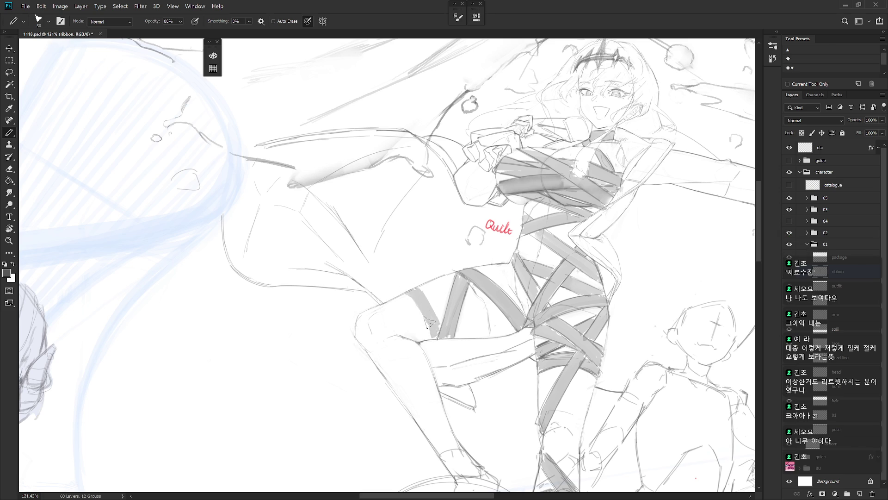
key("b")
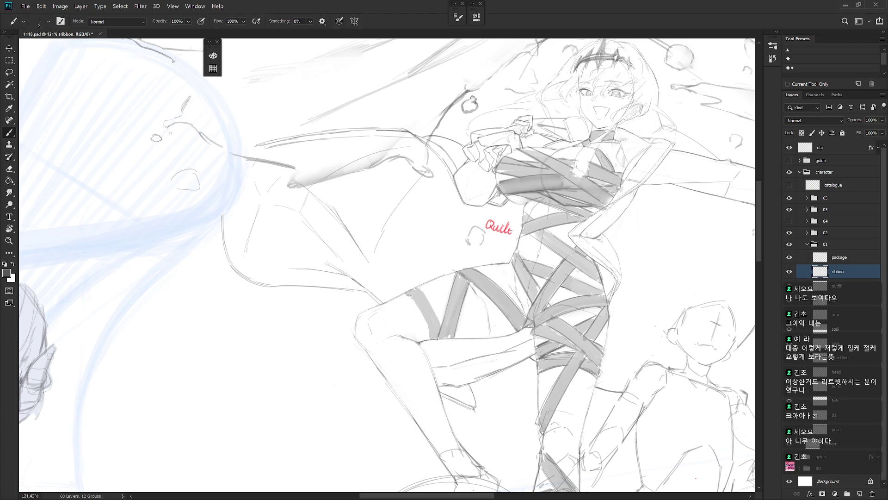
left_click_drag(416, 287, 437, 316)
scroll(594, 324, "down", 6)
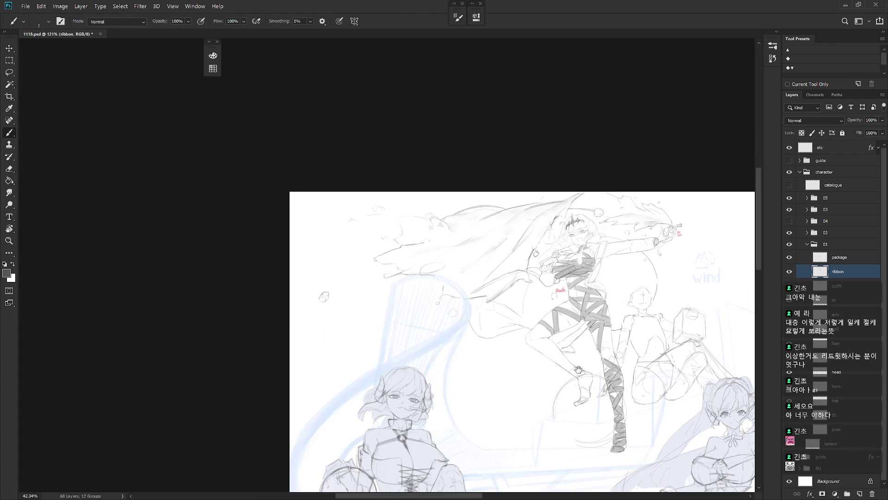
- Draw a new grey pencil band across the thigh
scroll(648, 383, "up", 3)
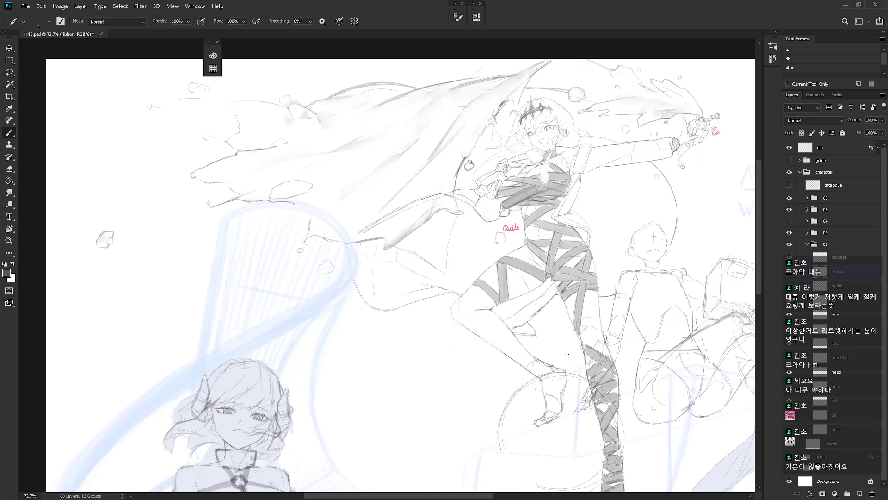
scroll(495, 315, "up", 2)
key("shift+b")
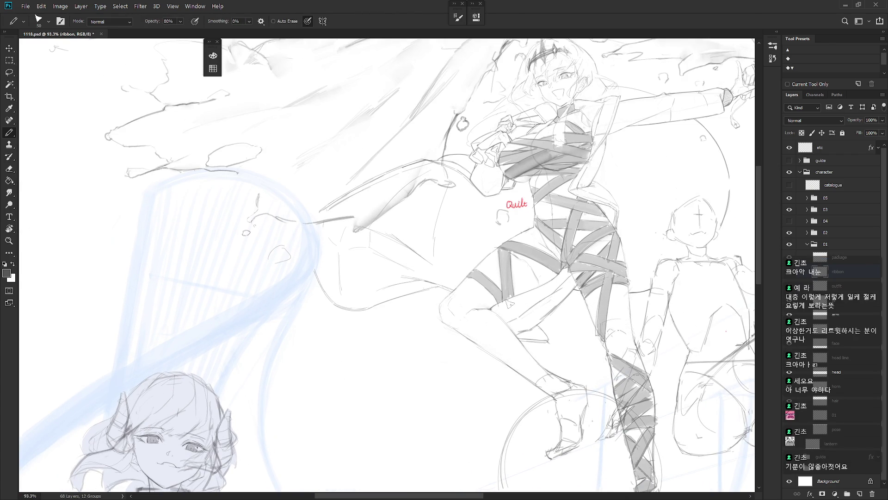
mouse_move(444, 300)
left_mouse_down()
mouse_move(483, 305)
mouse_move(445, 301)
mouse_move(474, 306)
mouse_move(437, 314)
mouse_move(469, 322)
mouse_move(451, 327)
mouse_move(450, 314)
left_mouse_up()
key("shift+b")
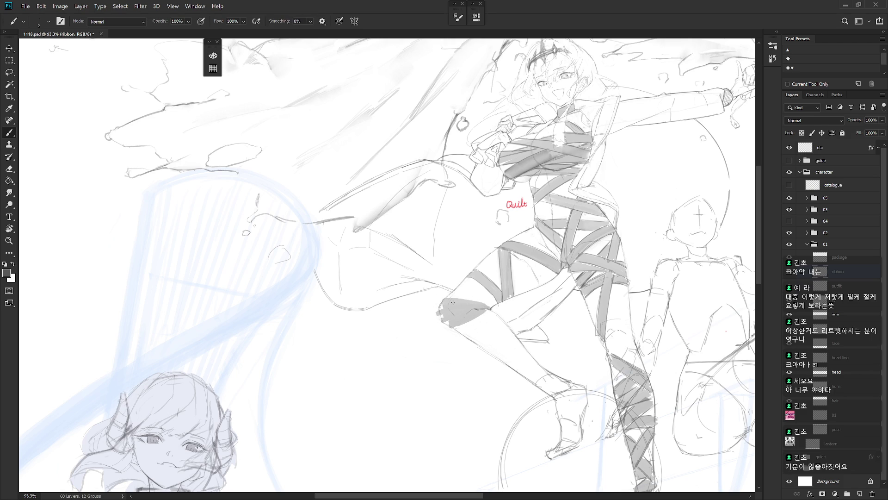
key("shift+b")
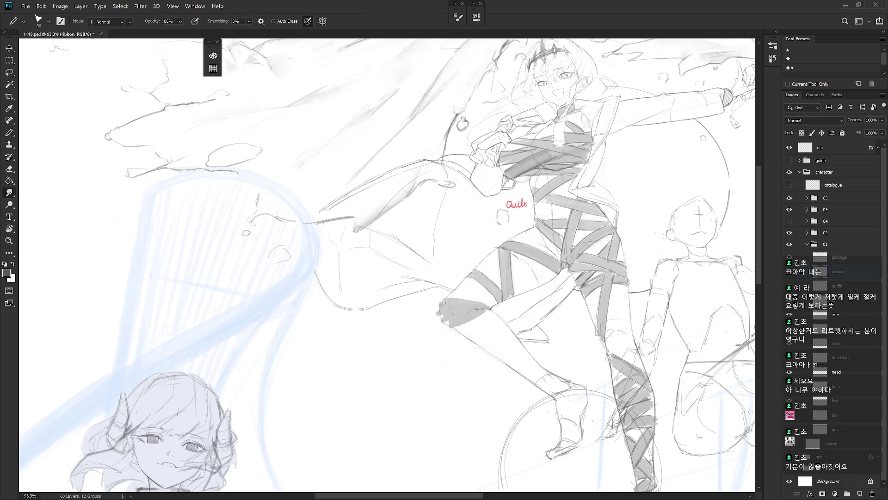
- Rotate the view about 30° and rework the shading near the knee, undoing part
key("r")
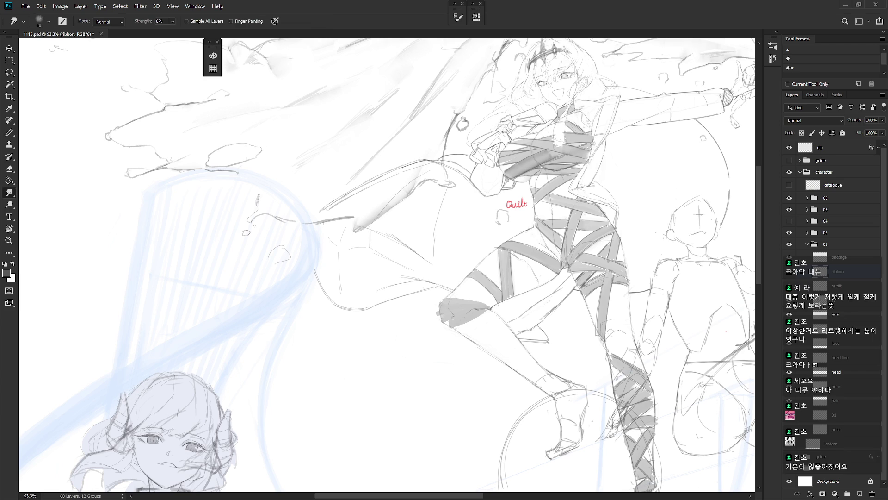
key("b")
left_click_drag(462, 319, 461, 271)
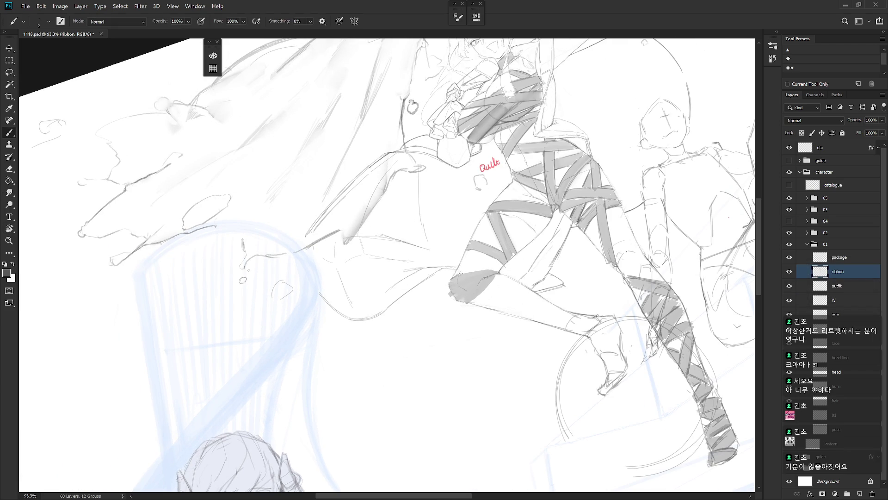
mouse_move(471, 271)
left_mouse_down()
mouse_move(491, 269)
mouse_move(462, 294)
mouse_move(458, 286)
mouse_move(493, 273)
left_mouse_up()
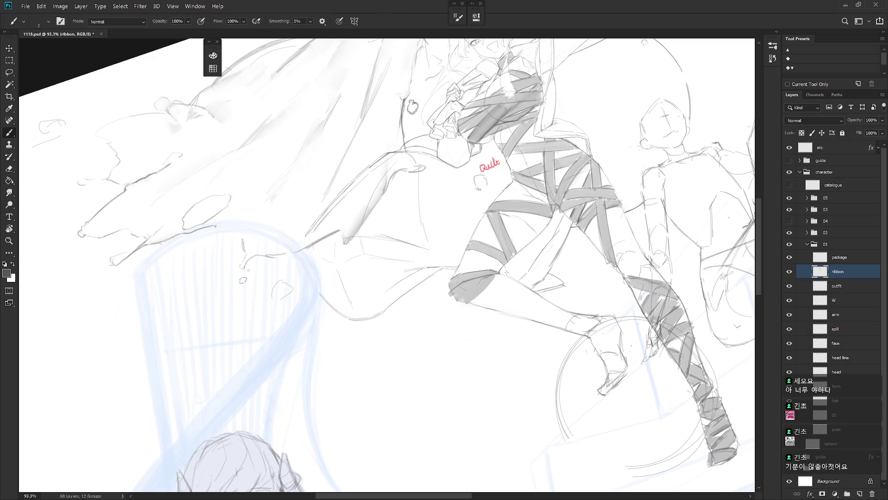
key("Escape")
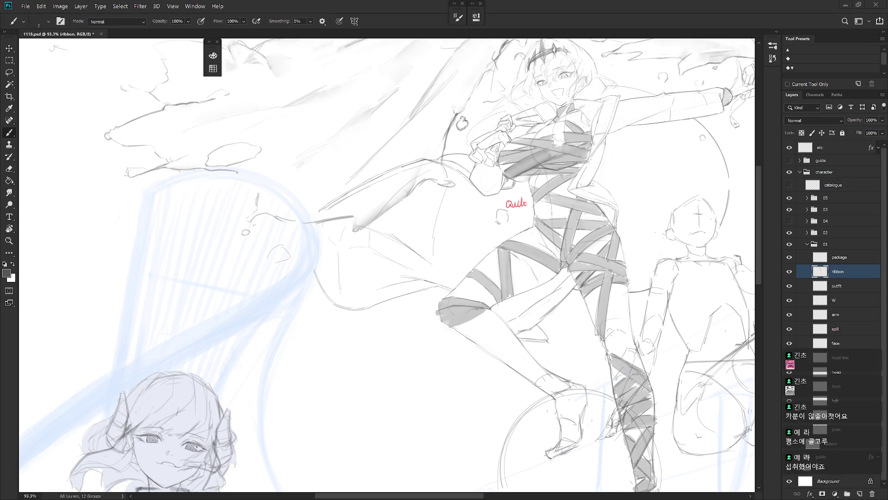
mouse_move(542, 347)
left_mouse_down()
mouse_move(459, 273)
mouse_move(443, 281)
left_mouse_up()
key("ctrl+z")
key("ctrl+z")
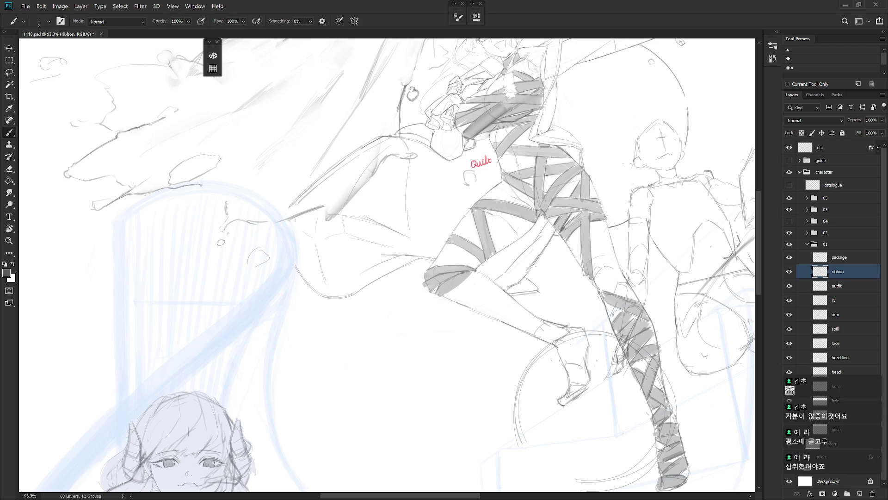
- Tilt the canvas view and darken the ribbon band near the left knee
key("r")
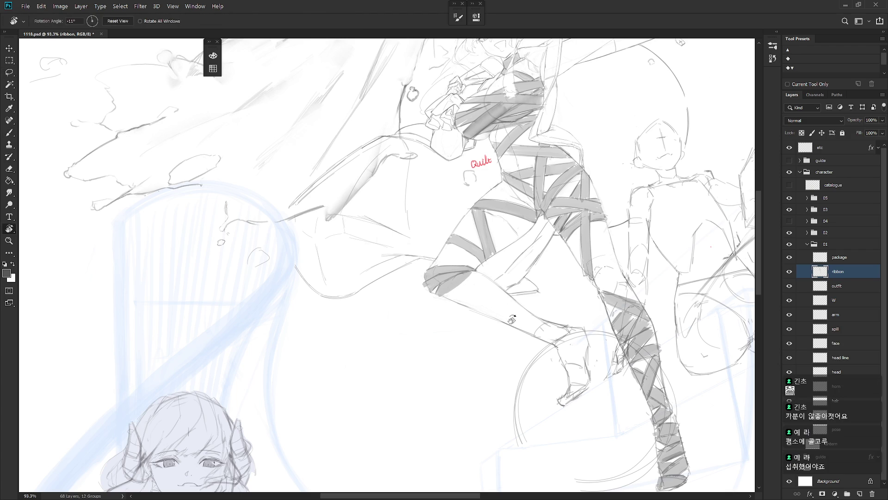
left_click_drag(452, 264, 441, 375)
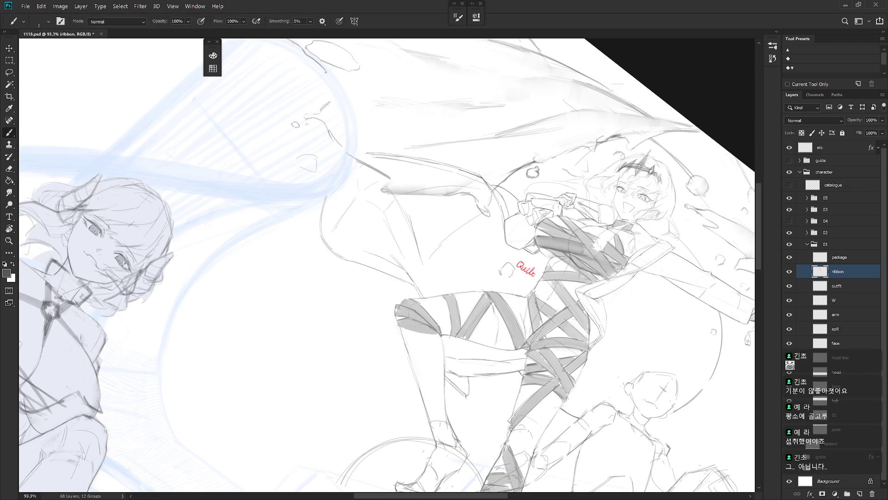
key("r")
left_click_drag(475, 414, 486, 399)
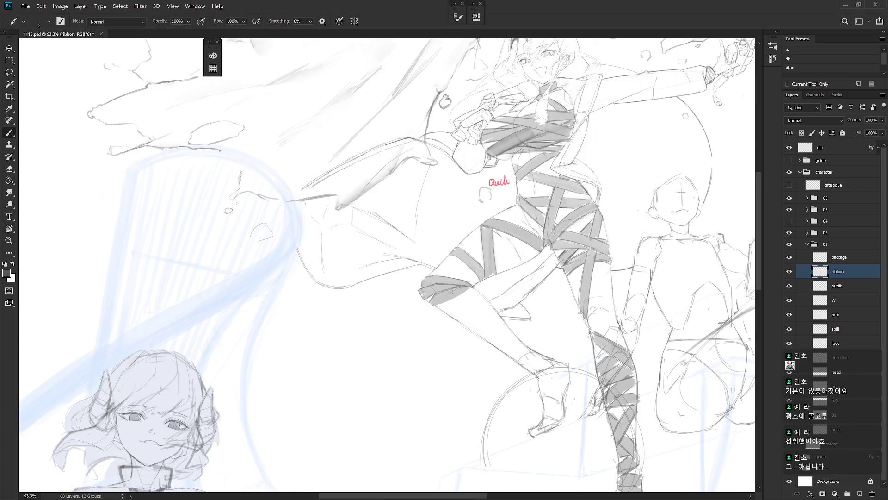
left_click_drag(462, 294, 444, 301)
- Rotate the view to about 20° and shade the thigh below the leg band
key("e")
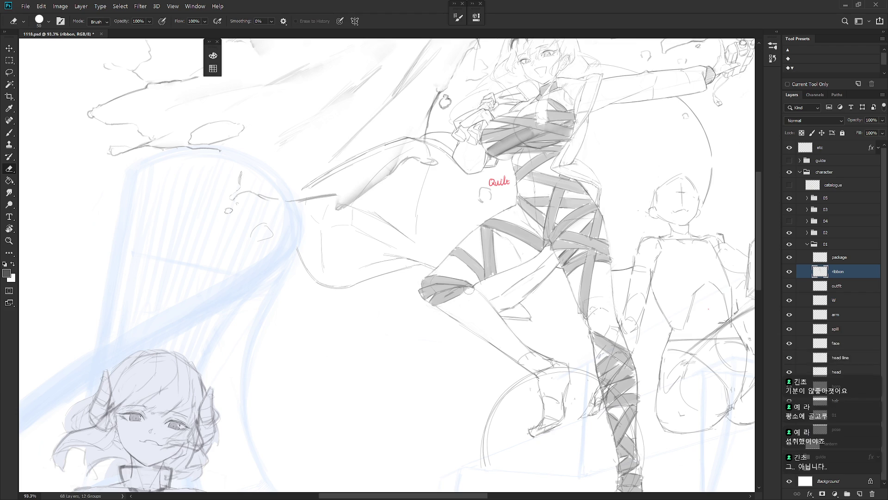
key("b")
key("r")
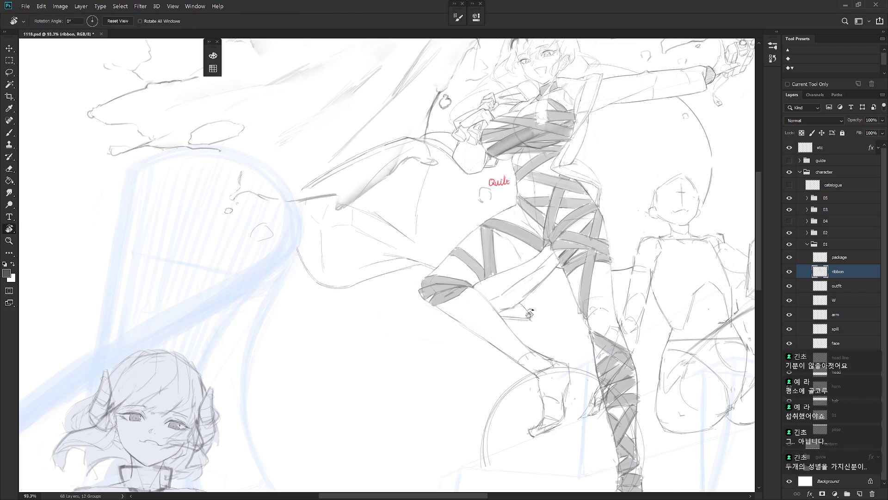
left_click_drag(524, 311, 473, 381)
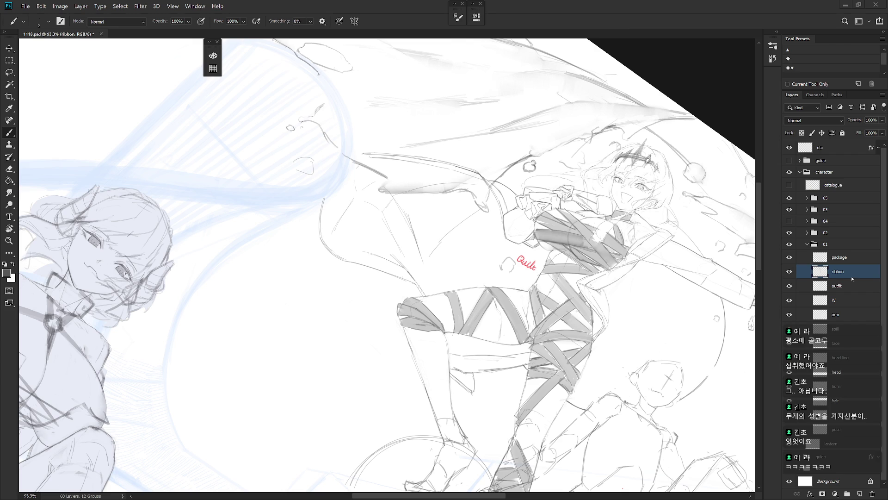
key("r")
left_click_drag(537, 404, 428, 290)
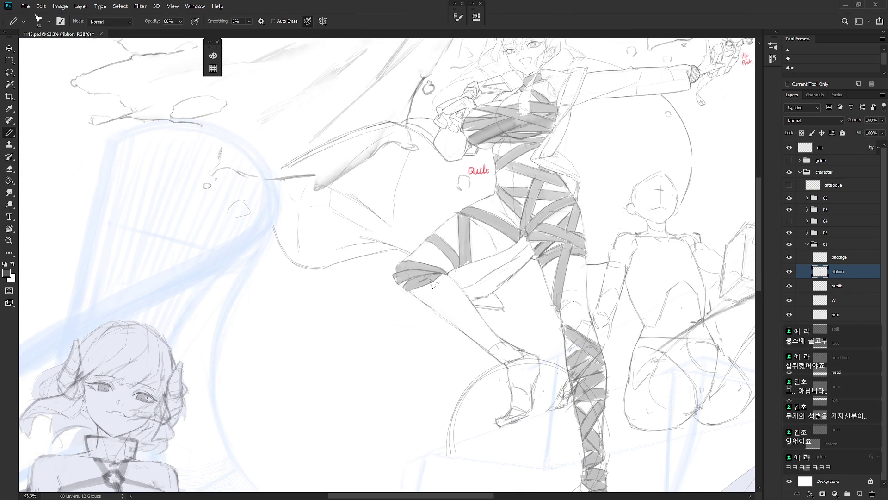
key("r")
mouse_move(497, 321)
left_mouse_down()
mouse_move(425, 366)
mouse_move(424, 328)
mouse_move(458, 304)
left_mouse_up()
key("r")
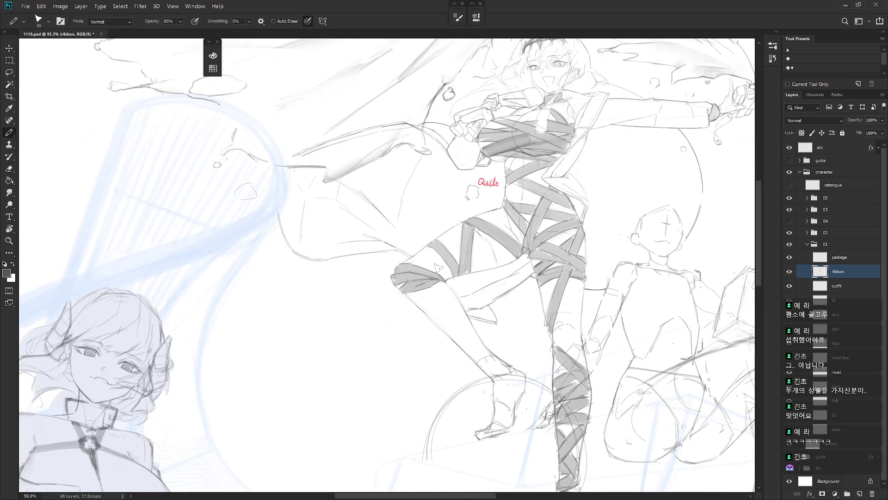
left_click_drag(422, 286, 415, 307)
- Erase and lasso-select part of the left thigh to refine it, then deselect
key("b")
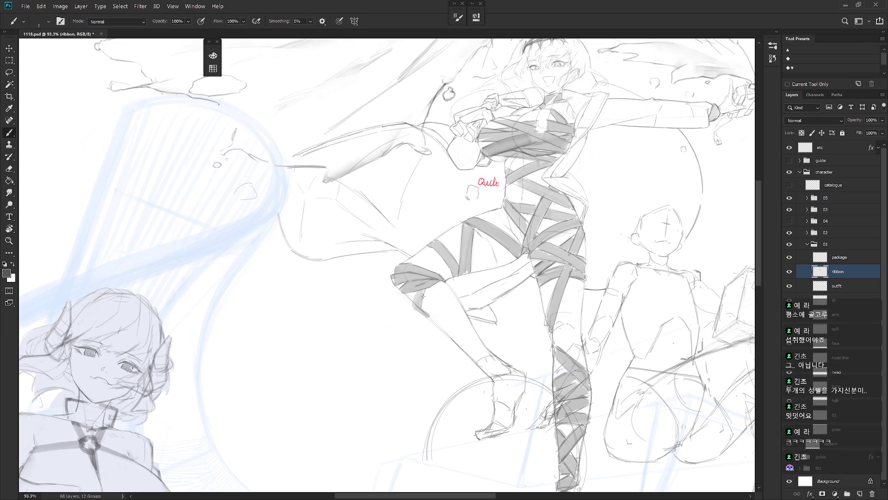
key("e")
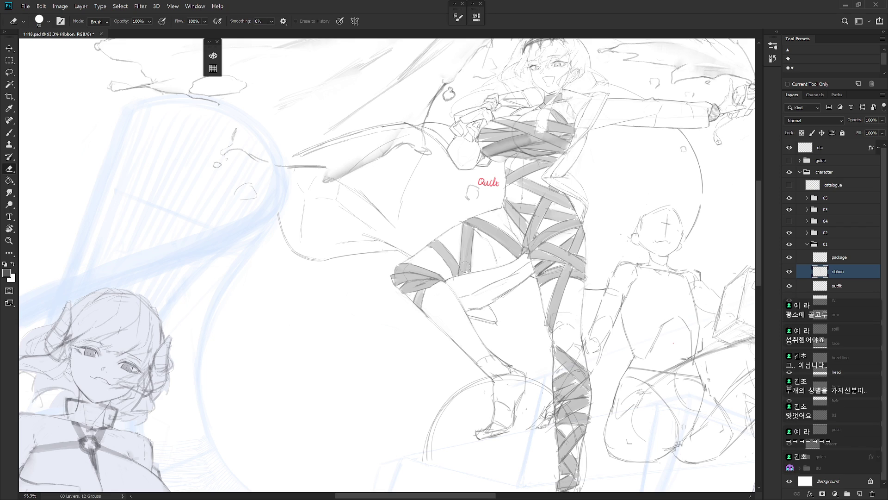
key("b")
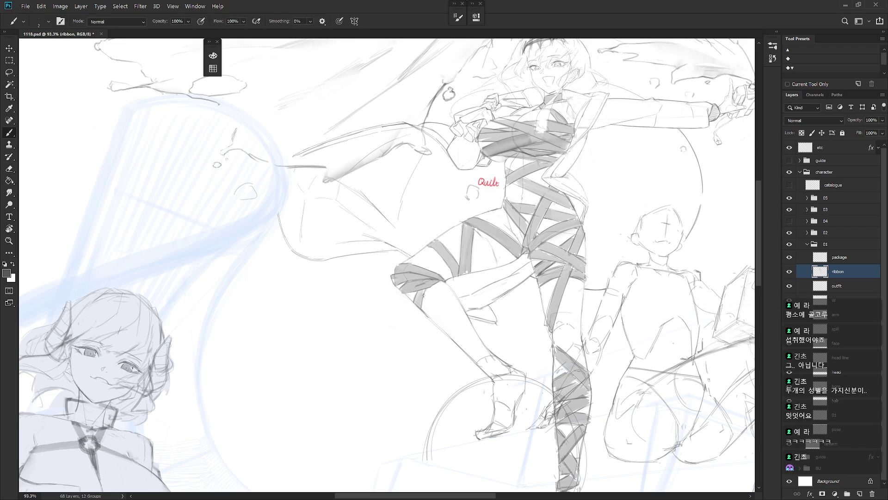
key("e")
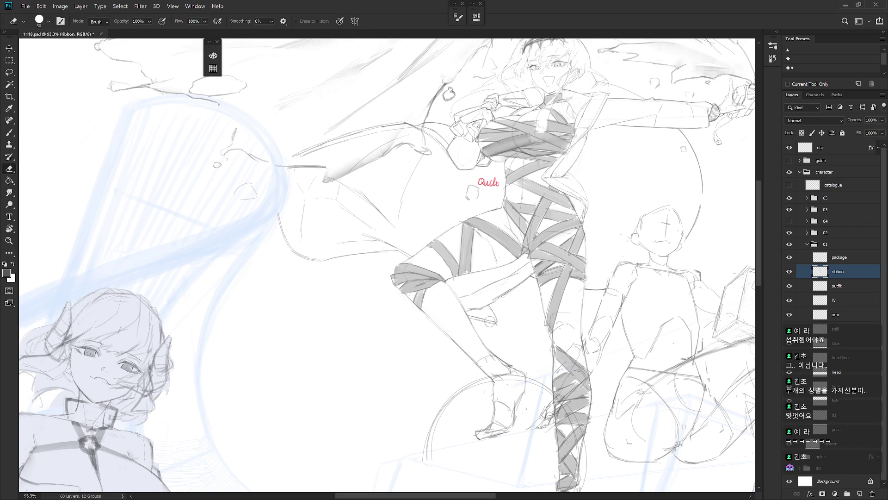
key("l")
mouse_move(428, 288)
left_mouse_down()
mouse_move(416, 292)
mouse_move(437, 321)
left_mouse_up()
key("ctrl+d")
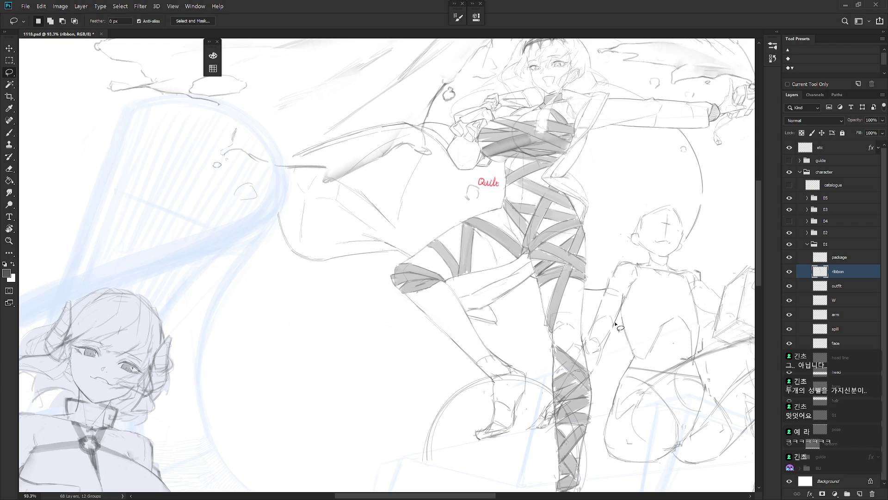
key("r")
key("b")
mouse_move(630, 321)
left_mouse_down()
mouse_move(449, 316)
mouse_move(414, 312)
mouse_move(428, 296)
mouse_move(423, 310)
mouse_move(419, 299)
left_mouse_up()
- Shade the thigh ribbon with grey pencil, then zoom out to about 32%
key("b")
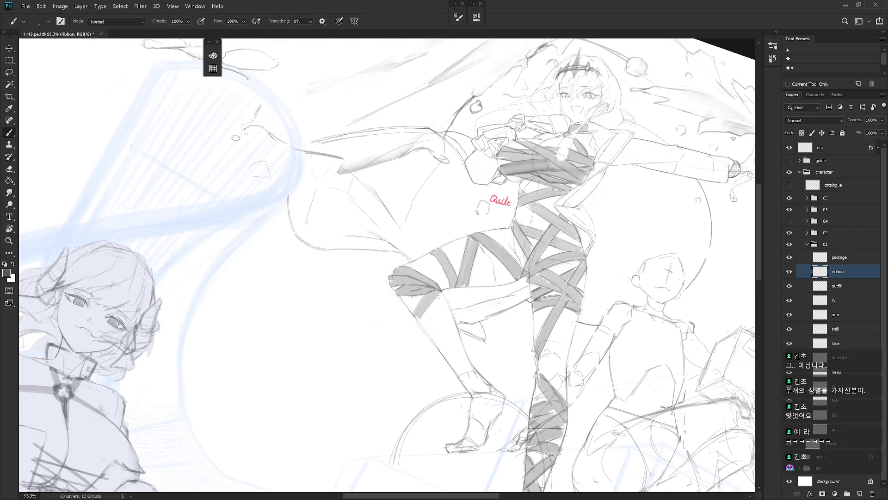
key("shift+b")
key("shift+b")
key("shift+b")
key("shift+b")
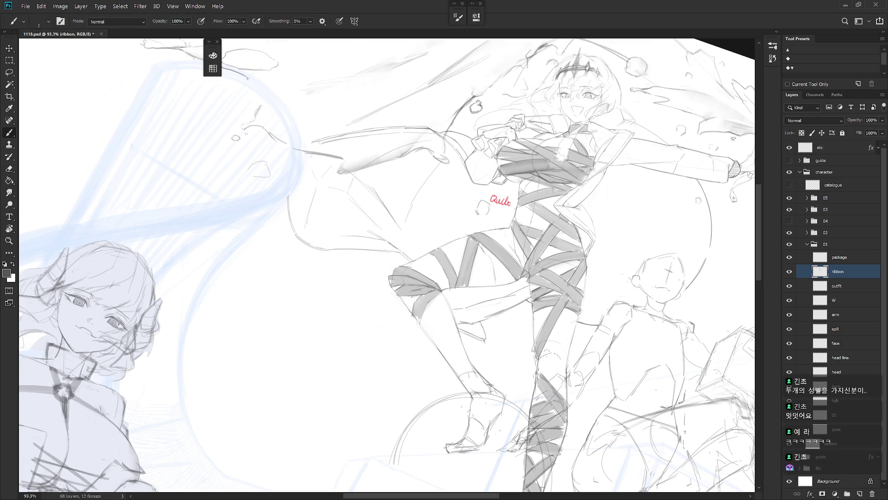
key("shift+b")
key("r")
left_click_drag(436, 333, 456, 313)
key("e")
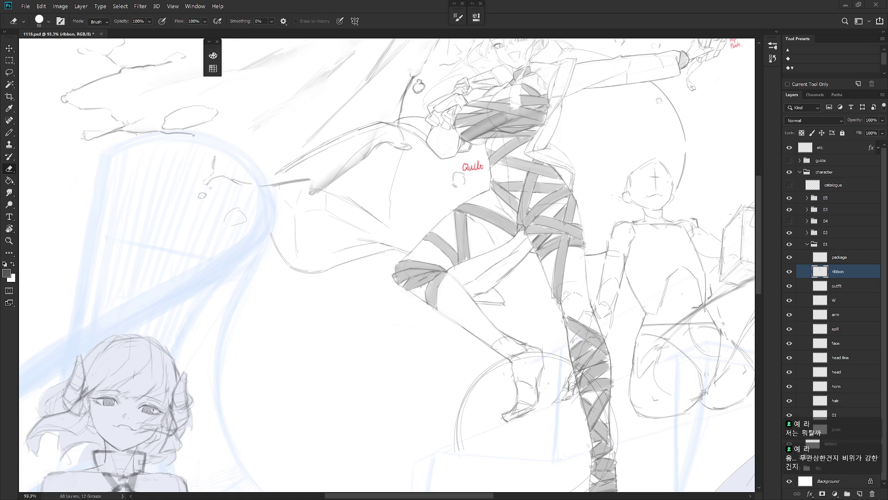
key("b")
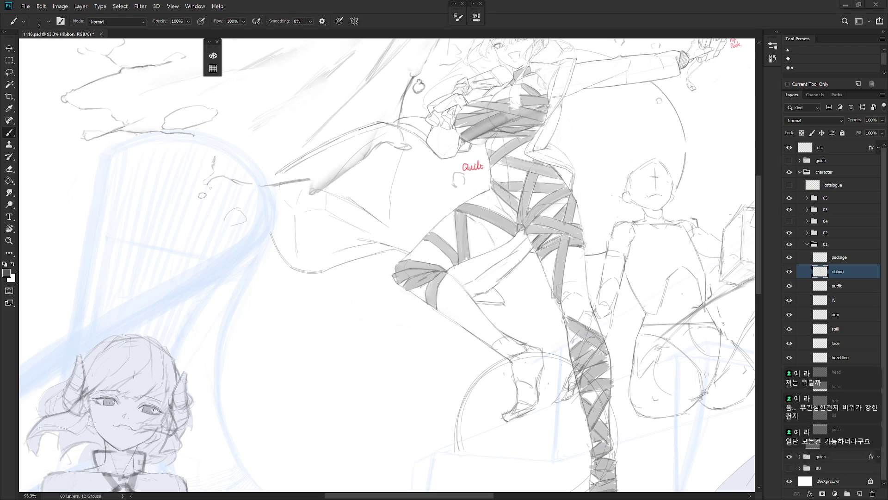
key("shift+b")
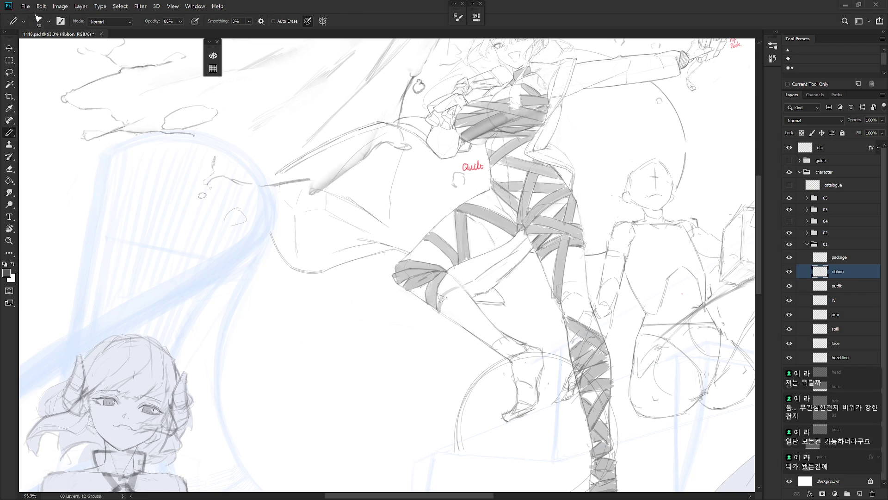
mouse_move(443, 295)
left_mouse_down()
mouse_move(439, 305)
mouse_move(446, 288)
mouse_move(439, 309)
mouse_move(443, 289)
mouse_move(458, 292)
mouse_move(441, 312)
left_mouse_up()
key("b")
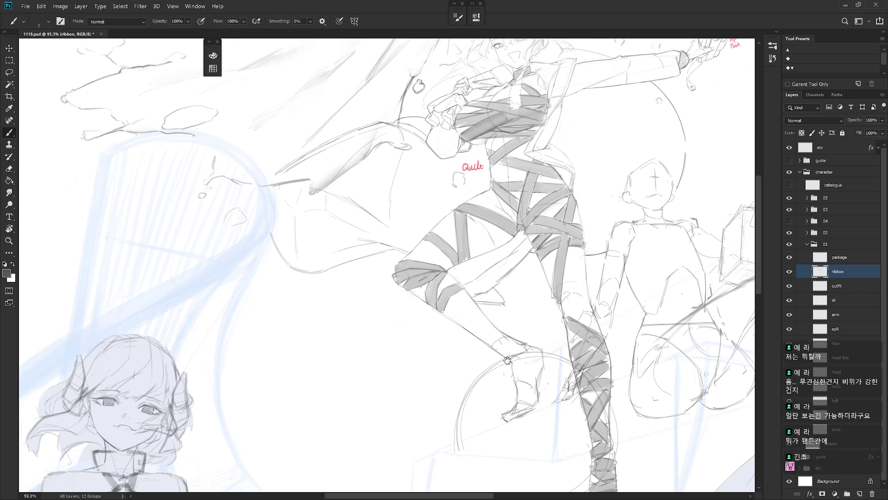
left_click_drag(512, 365, 490, 366)
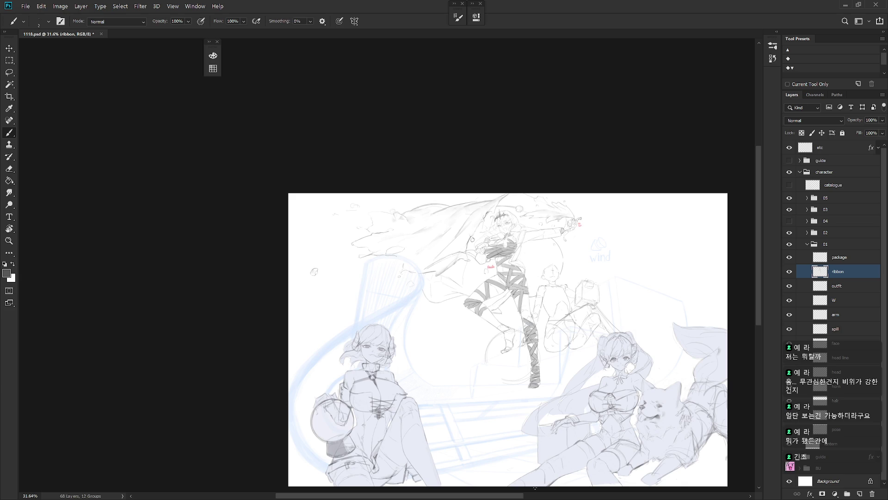
- Flip the view horizontally and zoom in to about 85% on the ribbon character
key("ctrl+shift+h")
scroll(535, 310, "up", 5)
key("shift+b")
mouse_move(552, 379)
left_mouse_down()
mouse_move(543, 433)
mouse_move(558, 427)
left_mouse_up()
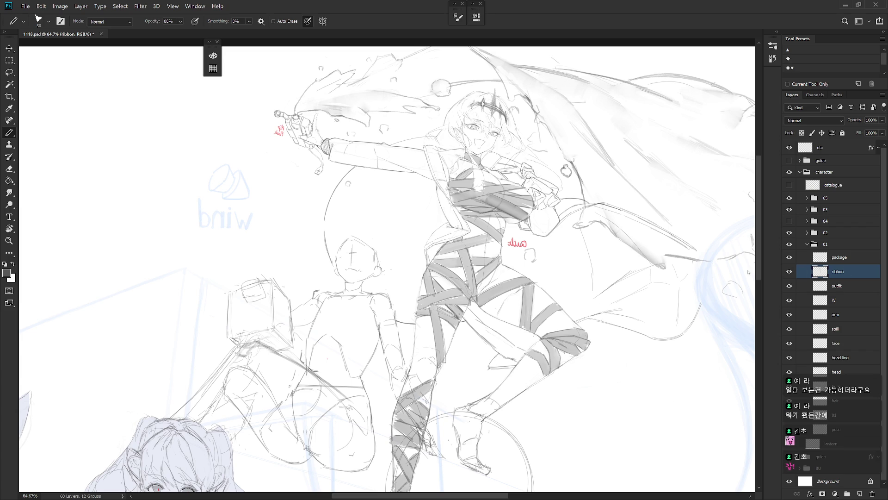
scroll(530, 333, "up", 5)
- Clear the small chest selection and lasso an area under the chest ribbon band for painting
key("e")
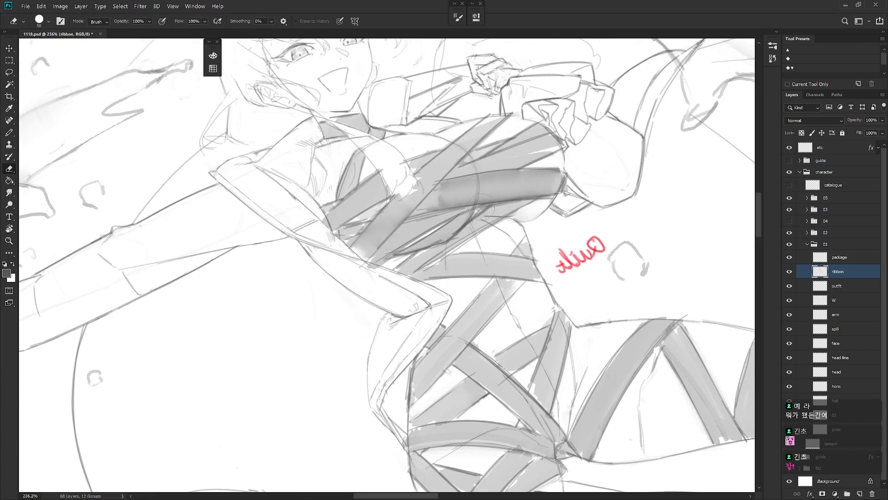
key("l")
left_click(499, 208)
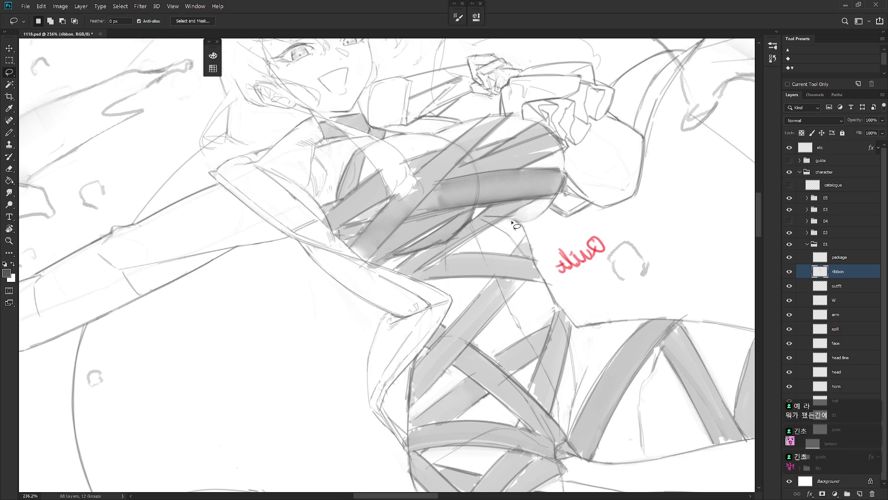
left_click_drag(513, 224, 497, 240)
key("b")
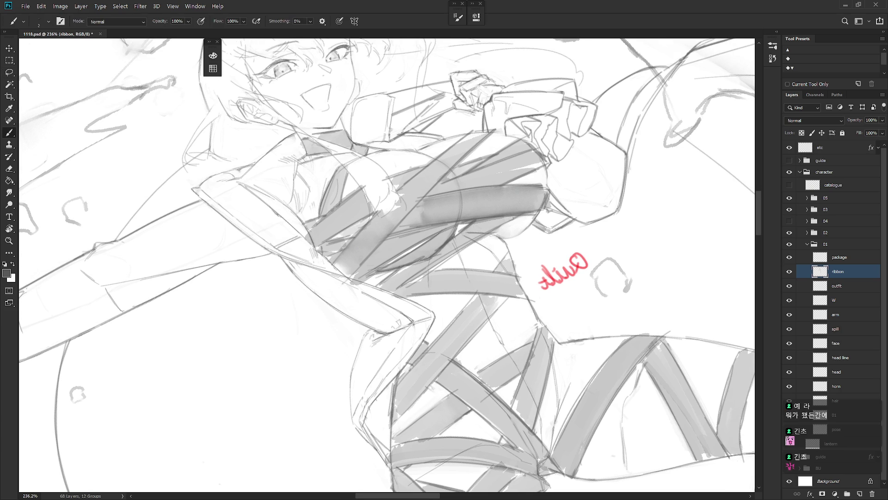
key("l")
left_click_drag(491, 233, 532, 217)
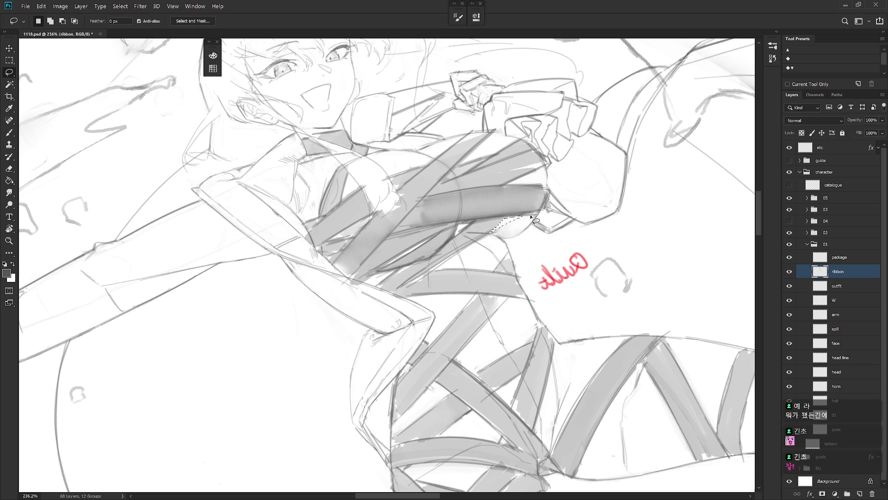
key("b")
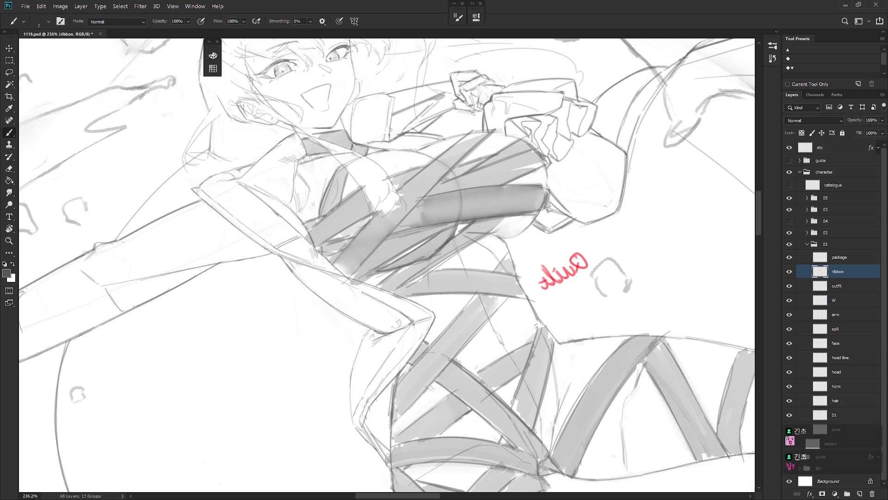
- Outline the area below the chest ribbon and soft-brush its edges into a darker band
key("l")
mouse_move(498, 233)
left_mouse_down()
mouse_move(509, 221)
mouse_move(499, 221)
left_mouse_up()
key("b")
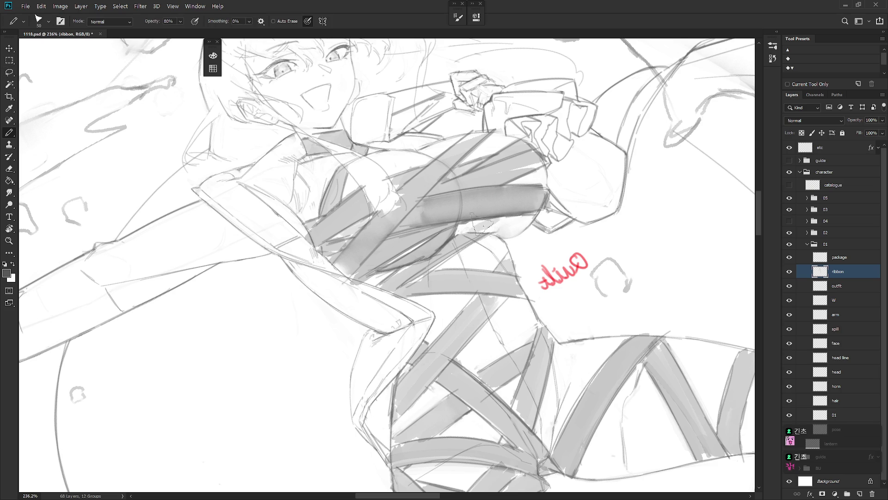
key("shift+b")
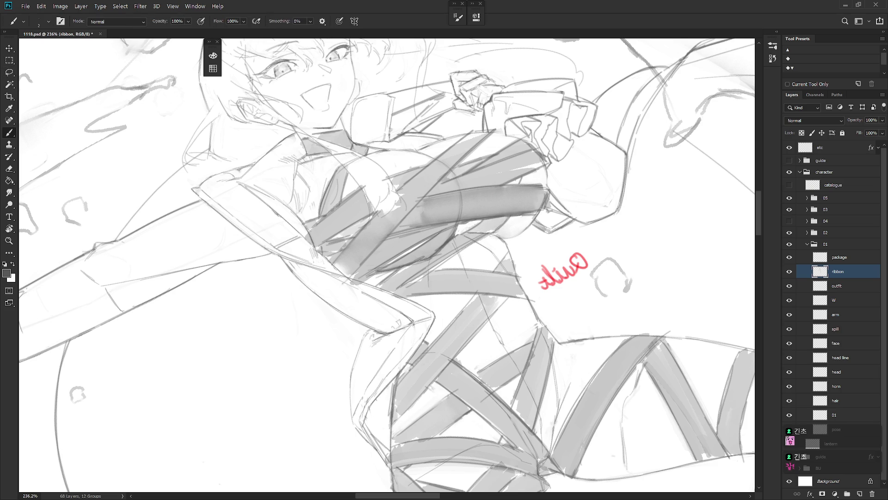
left_click_drag(509, 176, 462, 194)
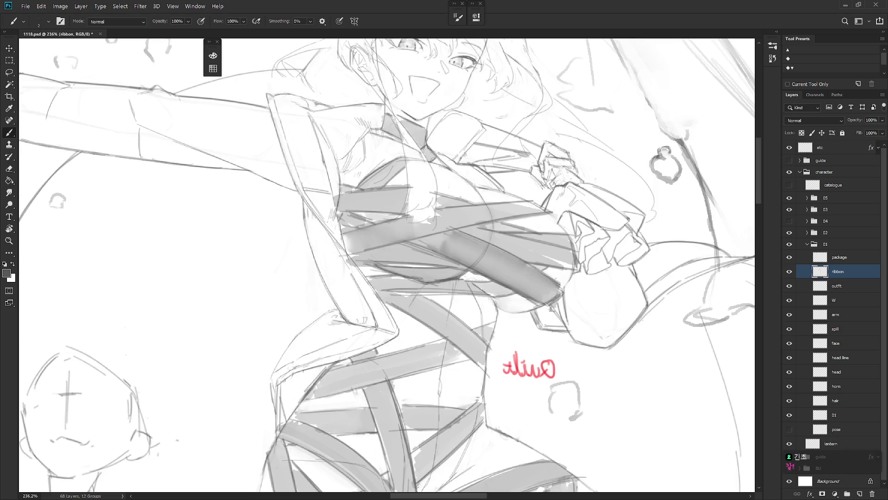
key("shift+b")
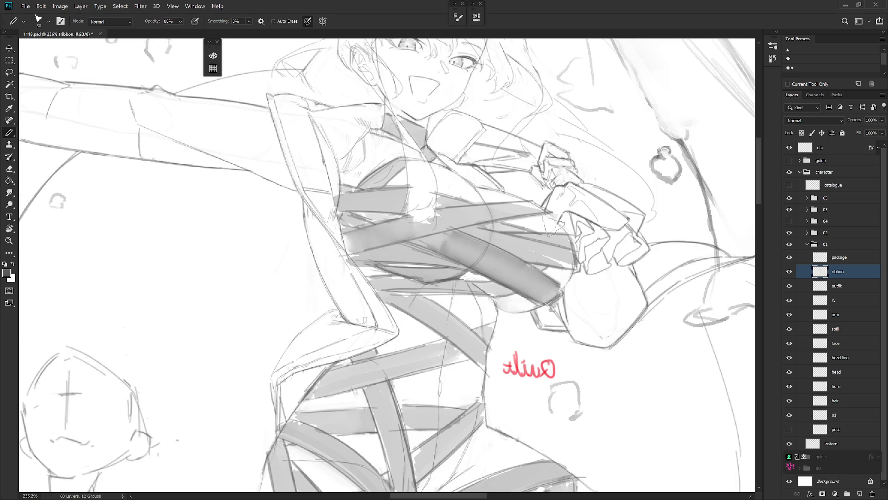
key("shift+b")
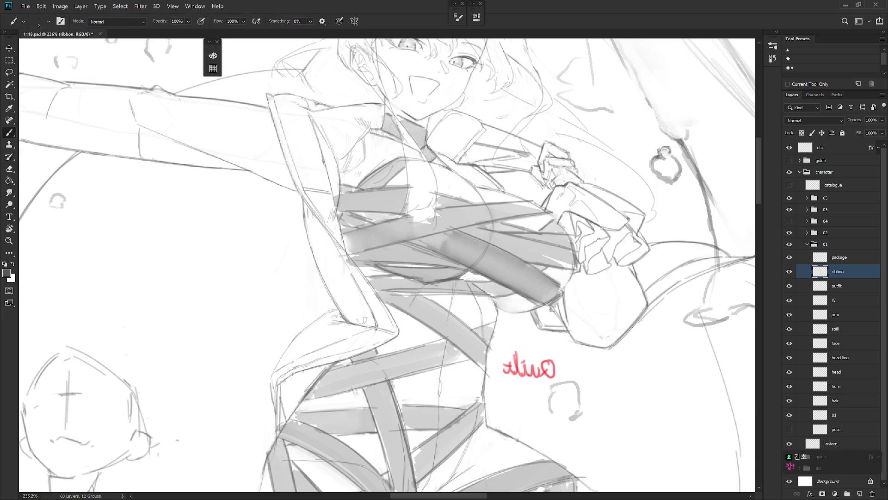
scroll(574, 341, "down", 5)
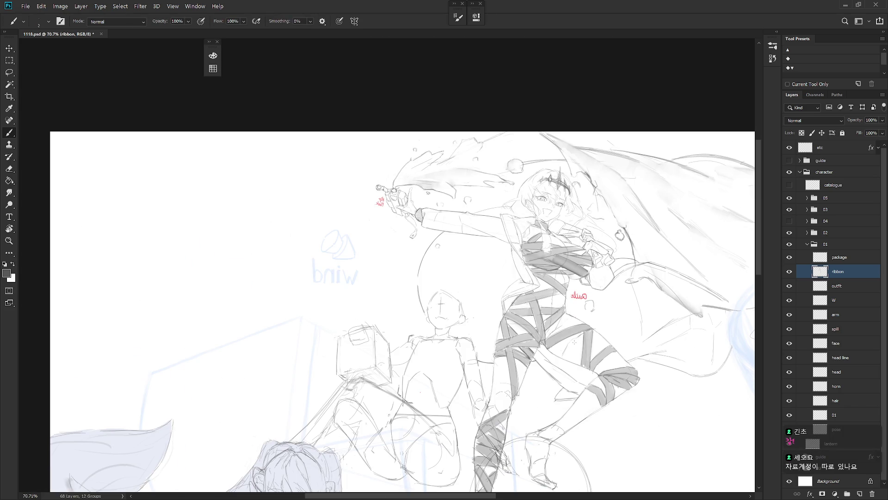
- Unflip the view, tilt it about -7°, and darken the ribbon wrapped on the knee
key("h")
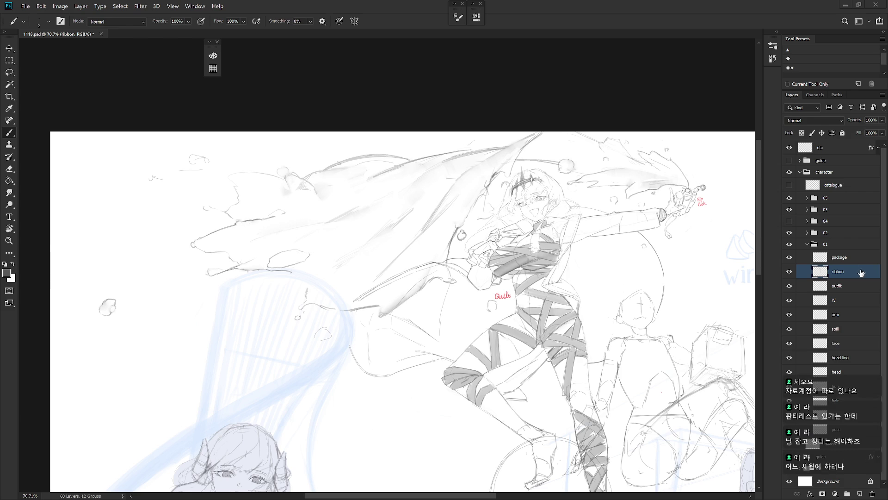
scroll(714, 482, "up", 3)
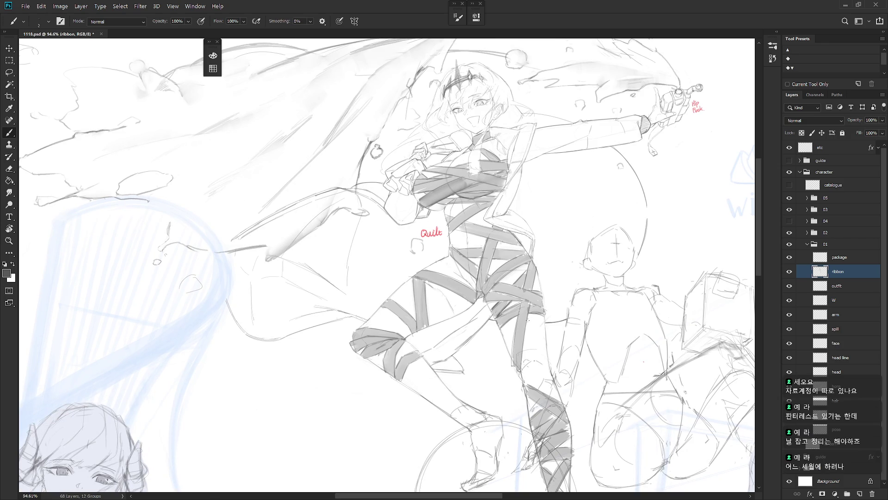
left_click_drag(527, 345, 515, 378)
key("shift+b")
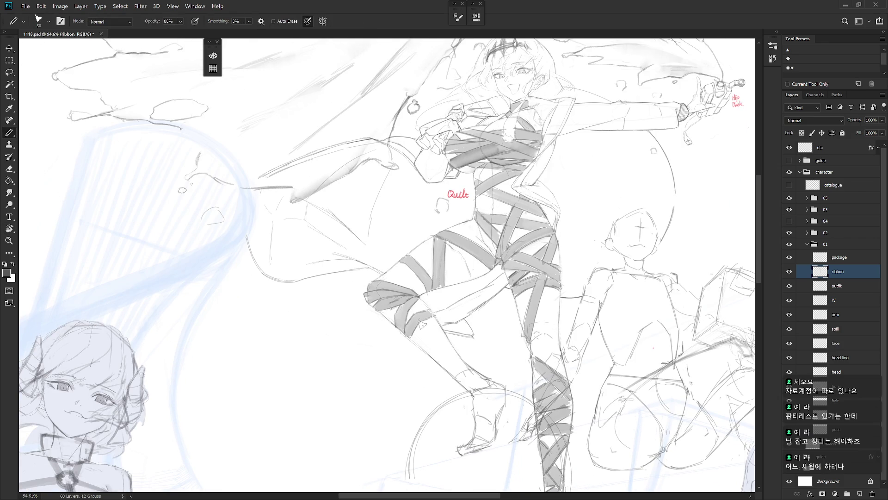
key("r")
left_click_drag(433, 323, 443, 328)
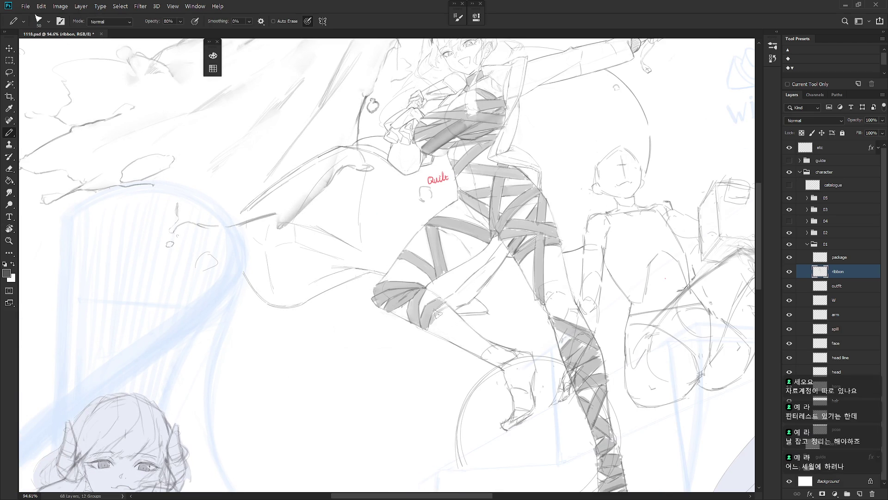
key("b")
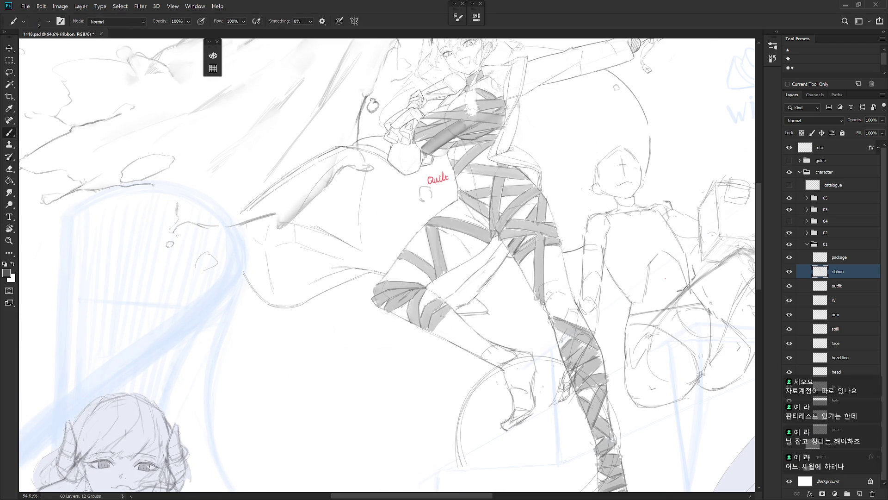
left_click_drag(453, 309, 449, 313)
- Rotate the view strongly clockwise and redraw the lower leg's contour and ribbon band
key("r")
left_click_drag(439, 327, 445, 288)
key("shift+b")
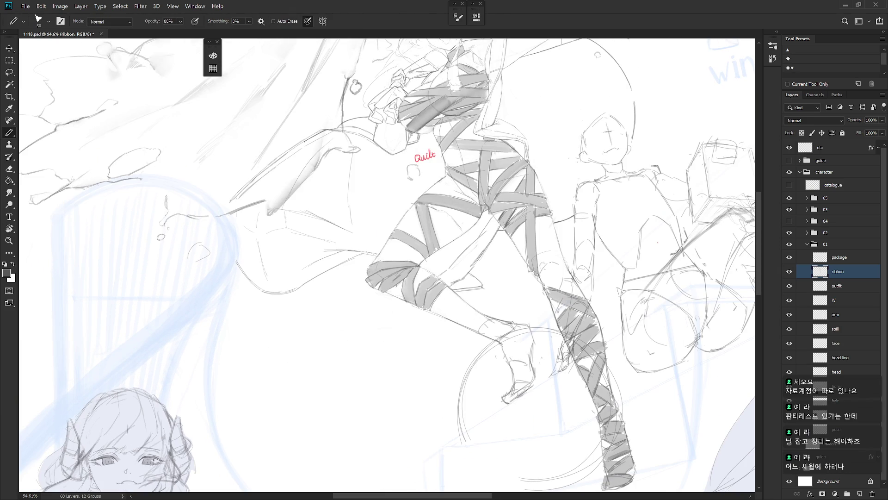
key("r")
mouse_move(615, 300)
left_mouse_down()
mouse_move(456, 385)
mouse_move(365, 321)
left_mouse_up()
mouse_move(386, 363)
left_mouse_down()
mouse_move(377, 339)
mouse_move(372, 351)
left_mouse_up()
key("ctrl+z")
mouse_move(393, 323)
left_mouse_down()
mouse_move(370, 348)
mouse_move(391, 327)
left_mouse_up()
key("ctrl+z")
key("ctrl+z")
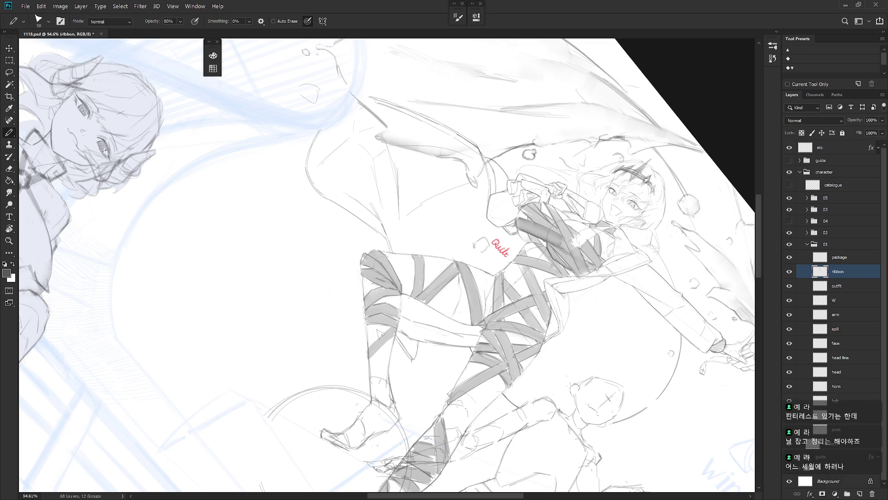
- Reset the view rotation to upright and zoom out to see more of the drawing
key("shift+b")
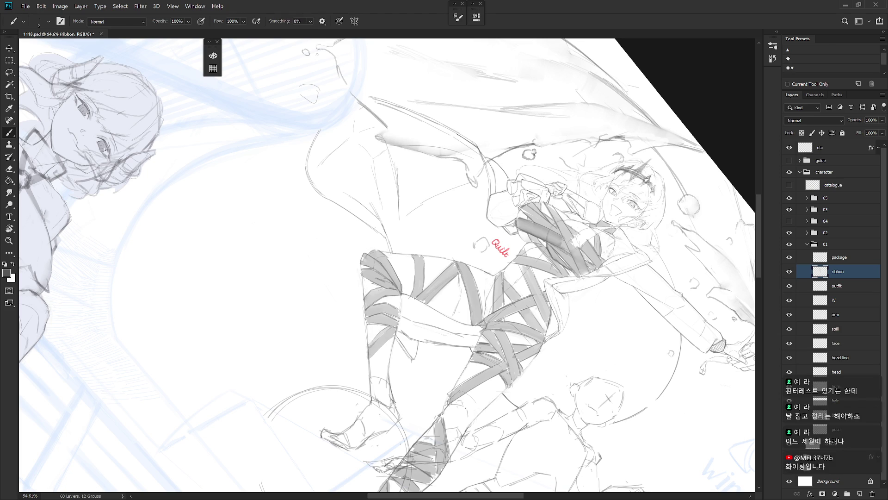
key("e")
key("r")
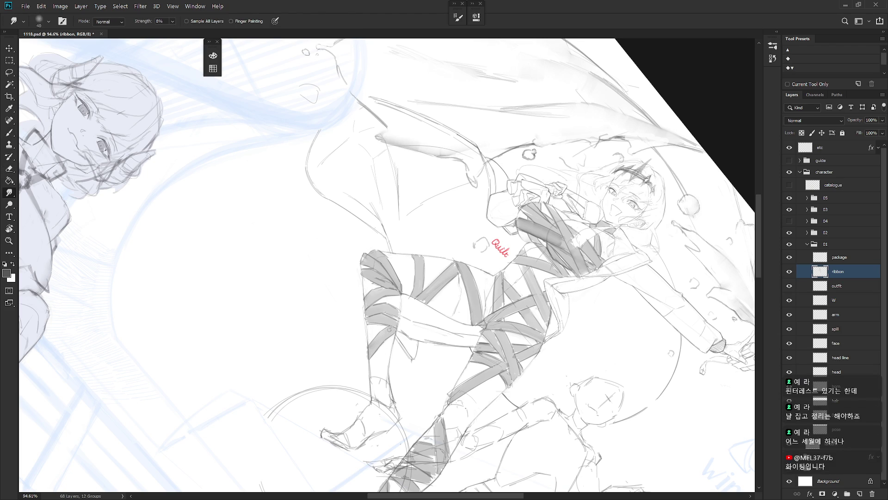
key("b")
key("Escape")
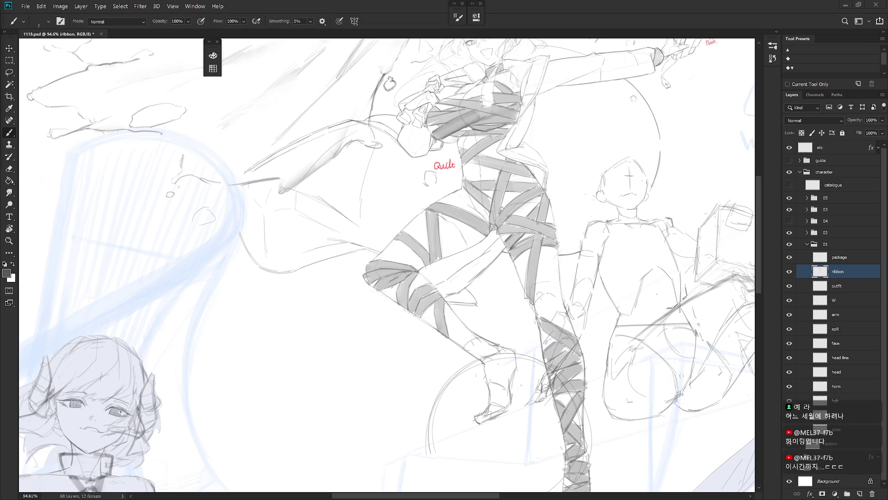
key("ctrl+minus")
key("ctrl+minus")
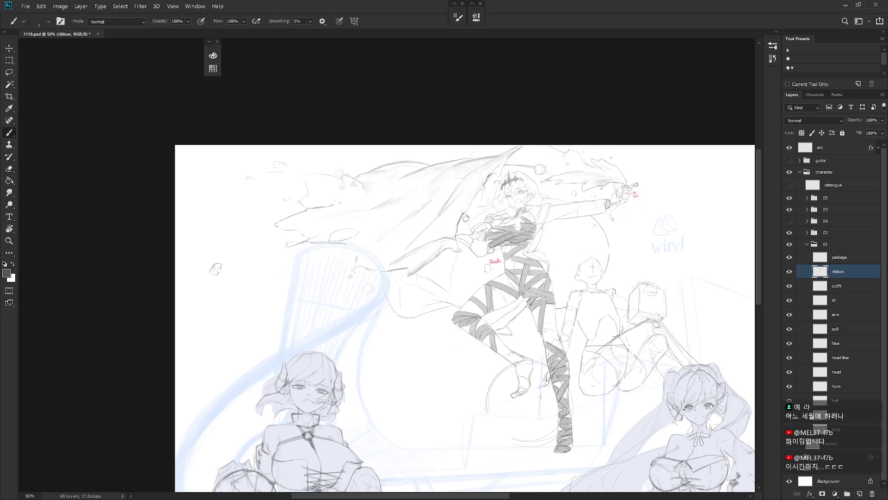
- Mirror the view, tilt it to -22°, and darken the ribbon on the lower leg
key("h")
scroll(540, 352, "up", 3)
mouse_move(548, 353)
left_mouse_down()
mouse_move(504, 371)
mouse_move(551, 403)
mouse_move(536, 339)
mouse_move(566, 305)
left_mouse_up()
key("r")
key("l")
key("r")
key("b")
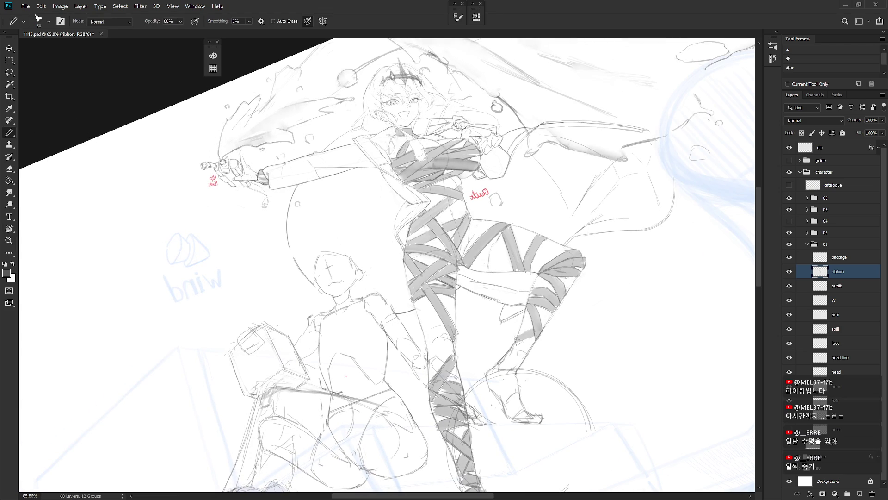
key("shift+b")
left_click_drag(512, 348, 542, 327)
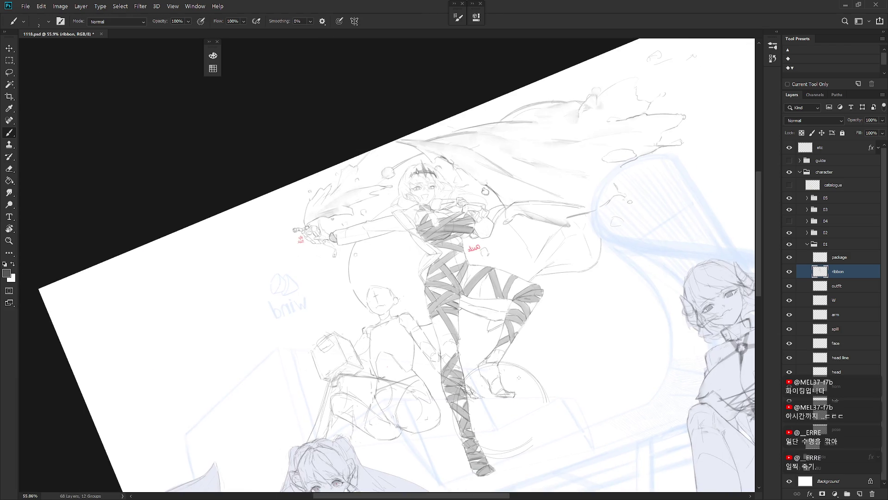
- Straighten and zoom out to the whole image, unmirror, then zoom back toward the leg ribbons
left_click(547, 357, "ctrl+alt")
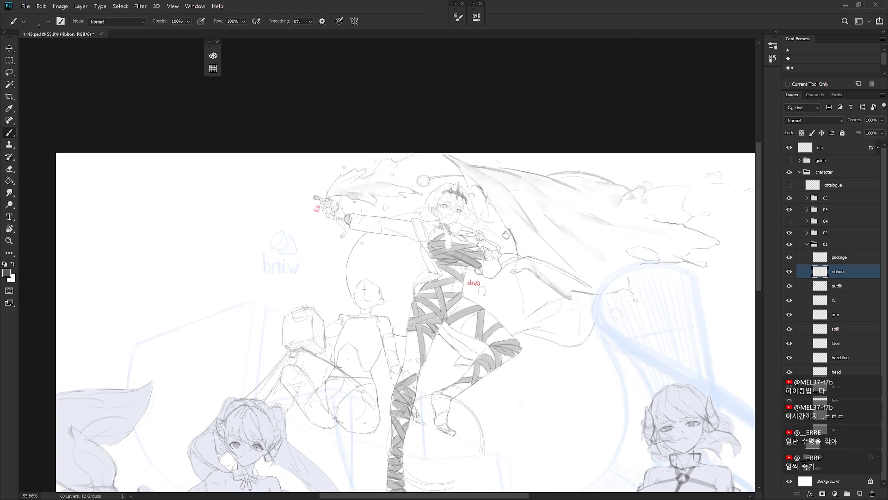
left_click_drag(547, 357, 523, 401)
key("h")
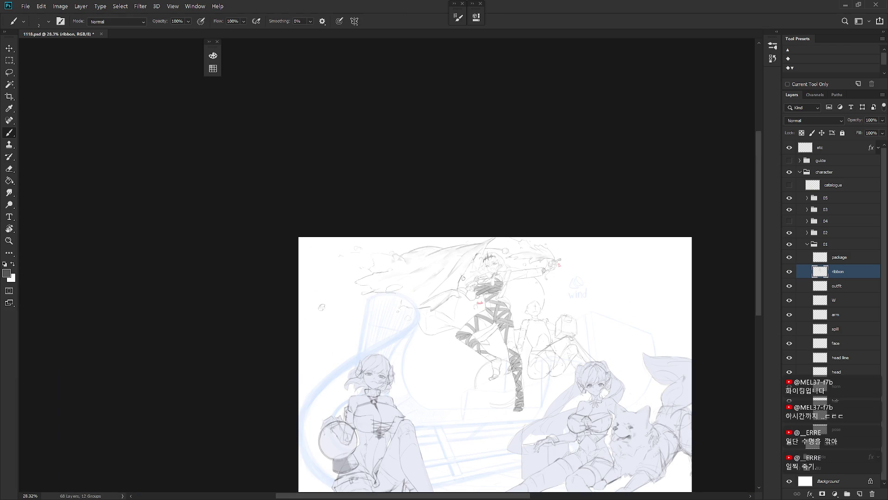
mouse_move(502, 357)
left_mouse_down()
mouse_move(528, 350)
mouse_move(550, 363)
left_mouse_up()
key("shift+b")
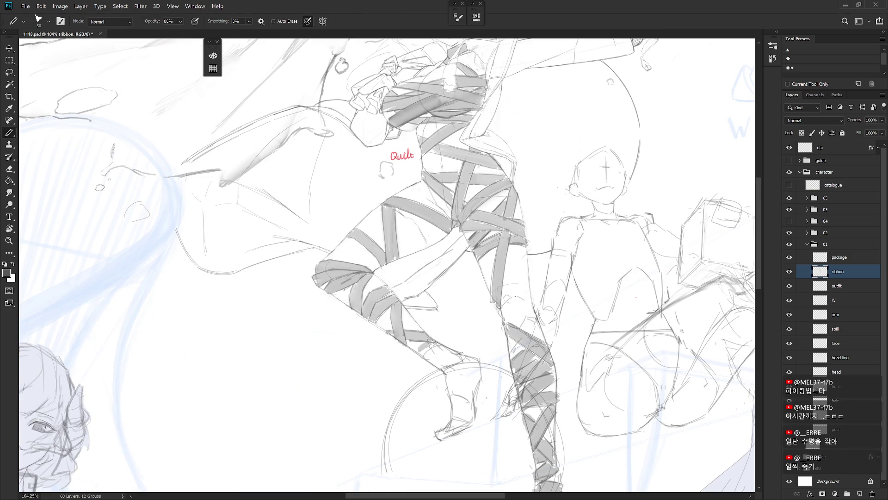
- Fill the gap in the leg ribbon and paint grey shading into the ankle ribbon
key("b")
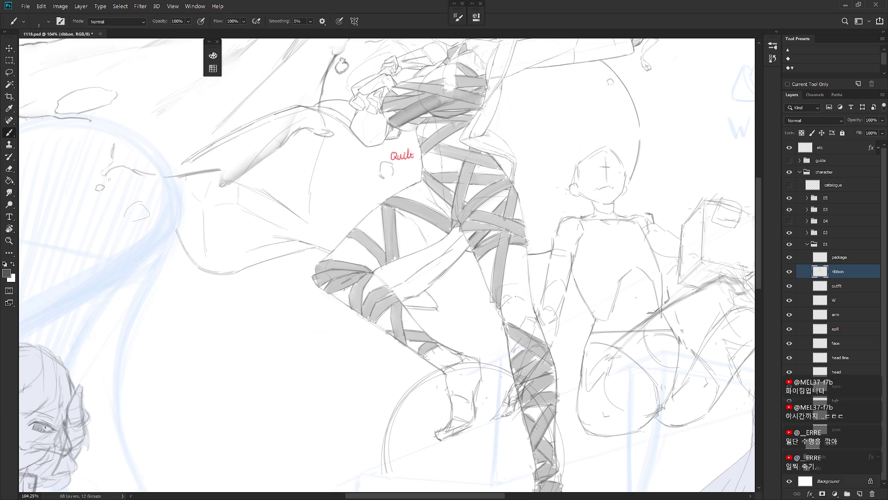
key("shift+b")
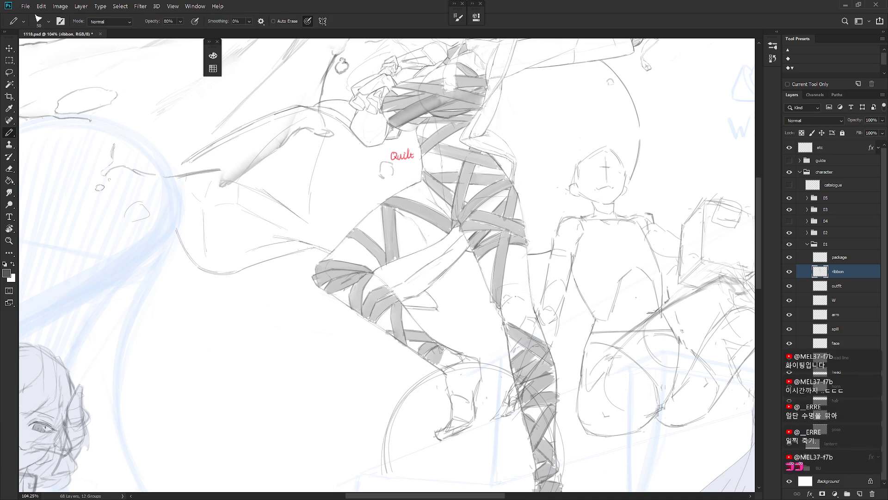
key("shift+b")
left_click_drag(432, 353, 429, 360)
key("l")
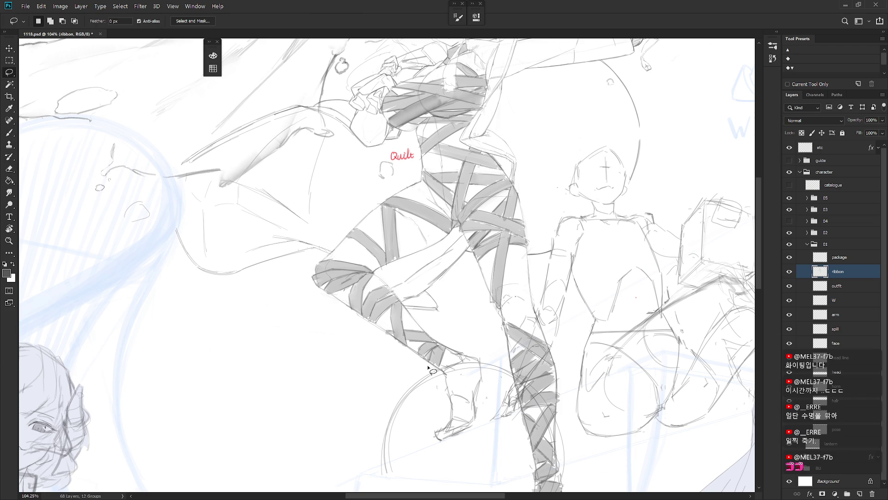
key("b")
mouse_move(446, 352)
left_mouse_down()
mouse_move(442, 363)
mouse_move(458, 359)
left_mouse_up()
- Pencil a grey ribbon band across the ankle and darken it with a short stroke
key("shift+b")
mouse_move(447, 376)
left_mouse_down()
mouse_move(478, 378)
mouse_move(458, 370)
mouse_move(479, 366)
mouse_move(468, 382)
mouse_move(477, 378)
left_mouse_up()
key("shift+b")
key("shift+b")
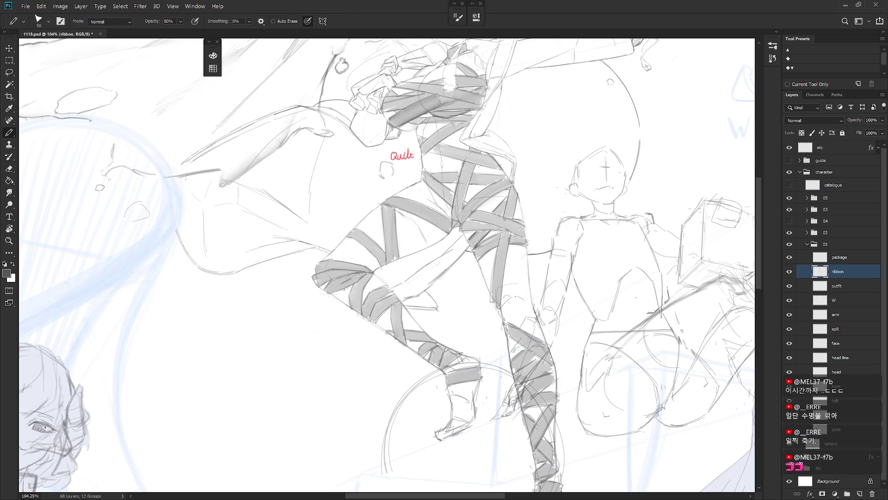
key("shift+b")
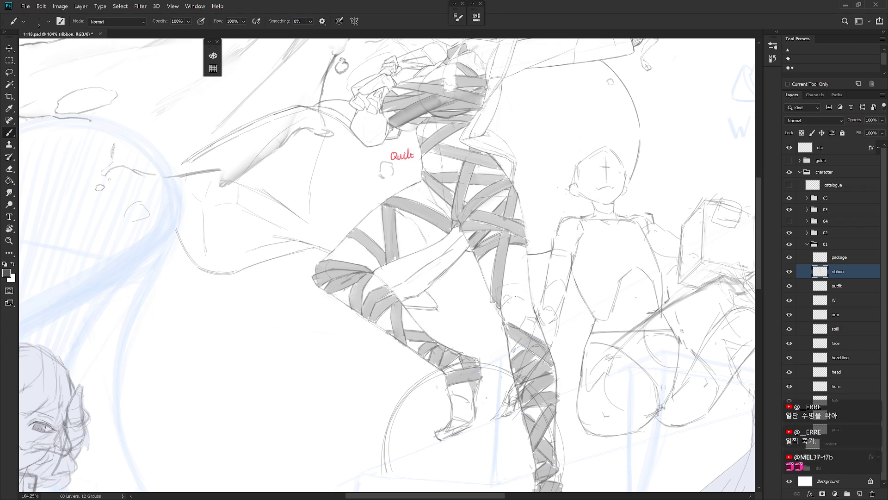
mouse_move(470, 385)
left_mouse_down()
mouse_move(473, 398)
mouse_move(451, 400)
mouse_move(455, 411)
mouse_move(470, 394)
left_mouse_up()
key("shift+b")
key("ctrl+z")
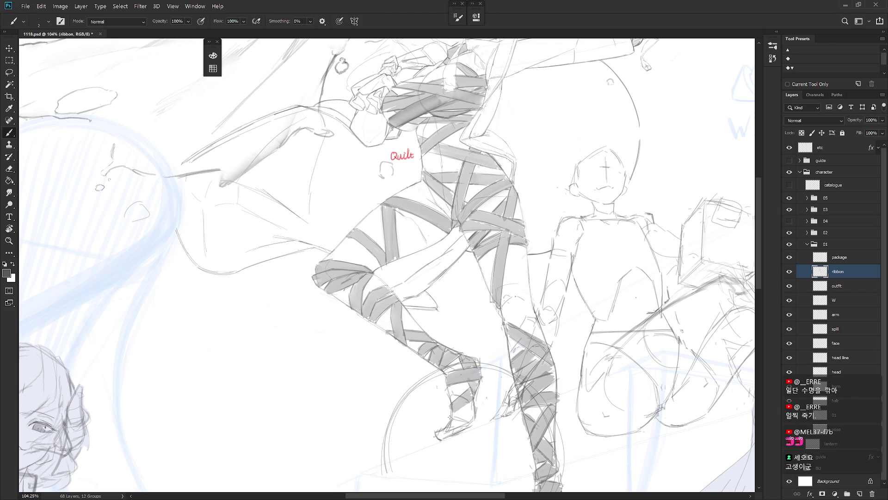
key("shift+b")
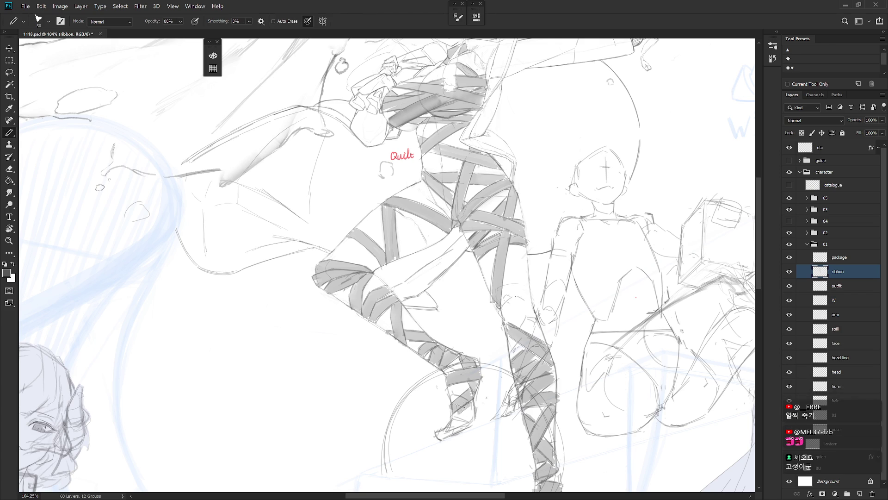
key("shift+b")
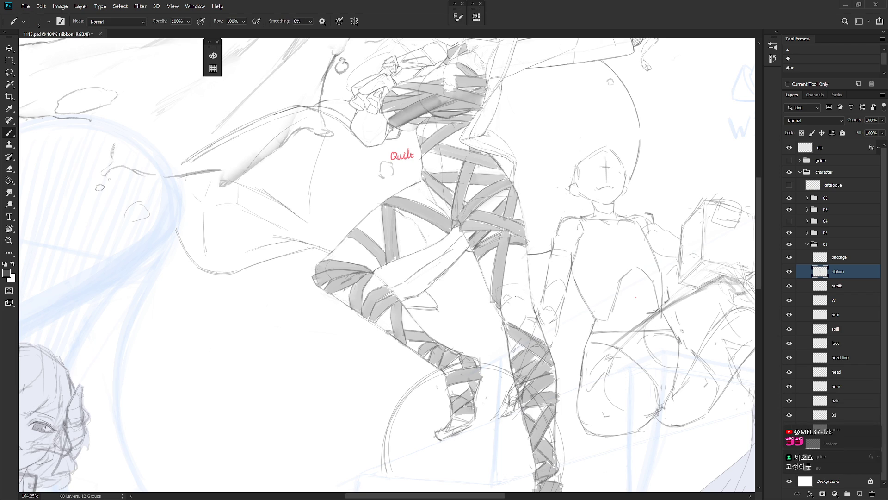
- Tilt the view toward the foot and add dark pencil shading to it
key("e")
key("l")
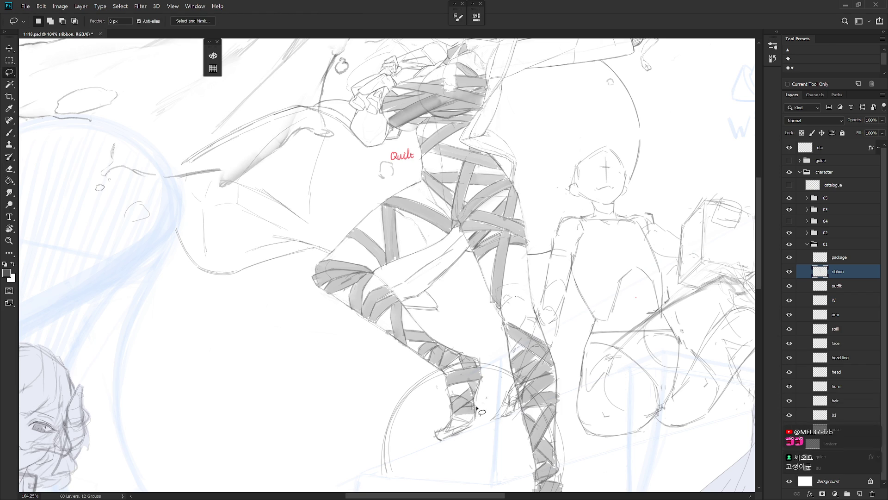
key("b")
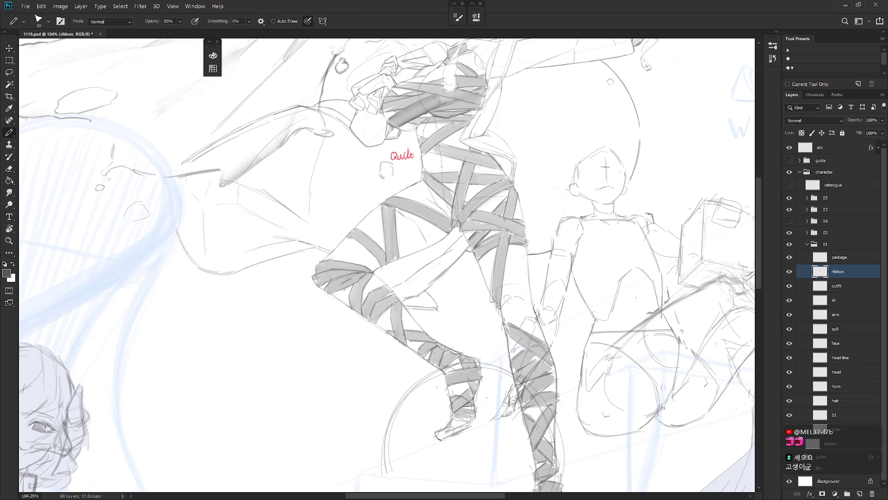
key("shift+b")
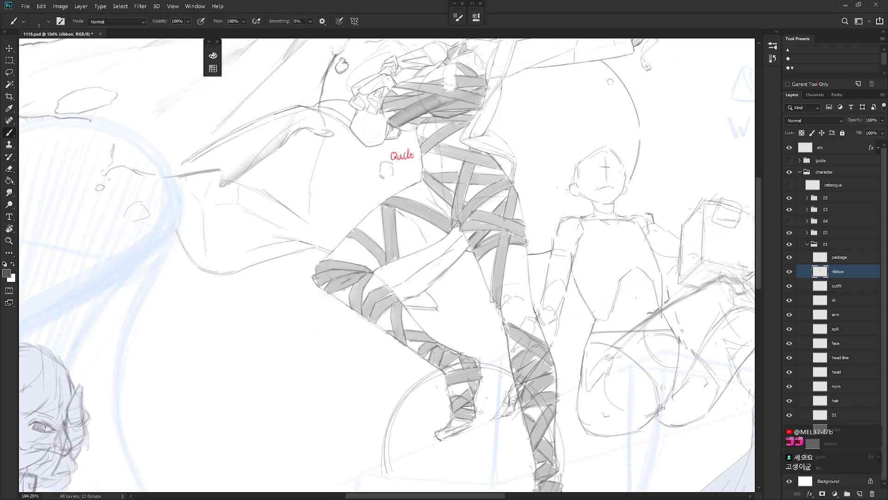
key("r")
mouse_move(469, 430)
left_mouse_down()
mouse_move(461, 444)
mouse_move(435, 354)
mouse_move(462, 345)
left_mouse_up()
key("shift+b")
key("shift+b")
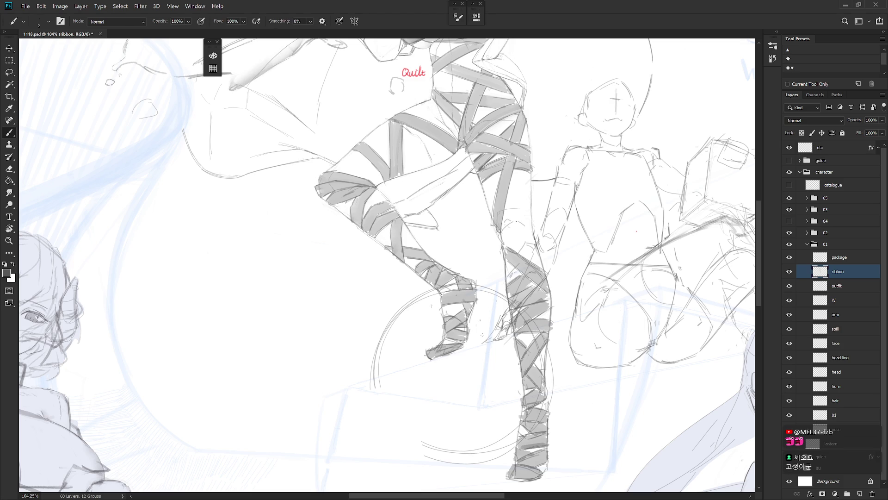
key("shift+b")
left_click_drag(445, 345, 454, 338)
key("shift+b")
key("ctrl+z")
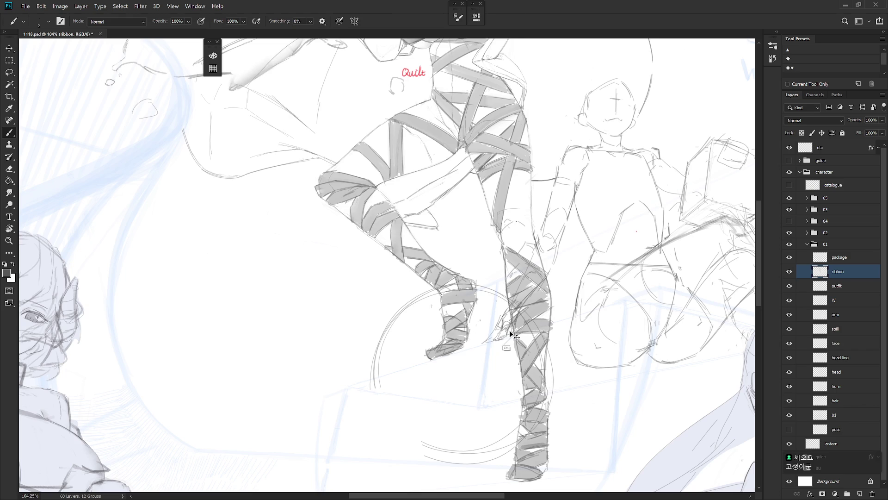
scroll(522, 331, "down", 5)
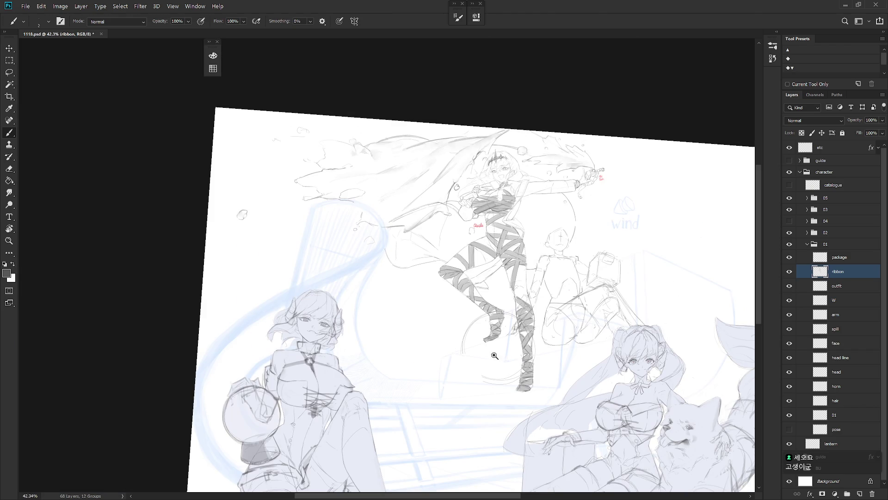
- Zoom out, flip the whole group sketch horizontally, and pan it back into view
scroll(514, 347, "up", 5)
key("shift+b")
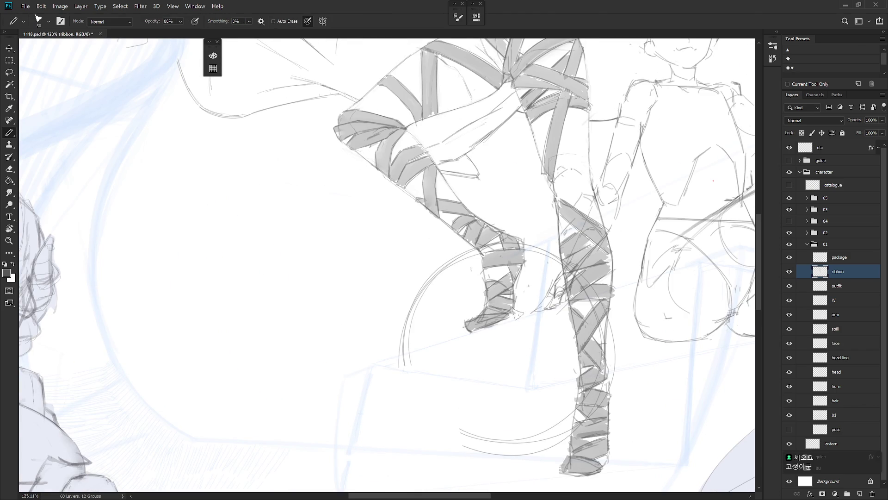
key("e")
scroll(516, 310, "down", 7)
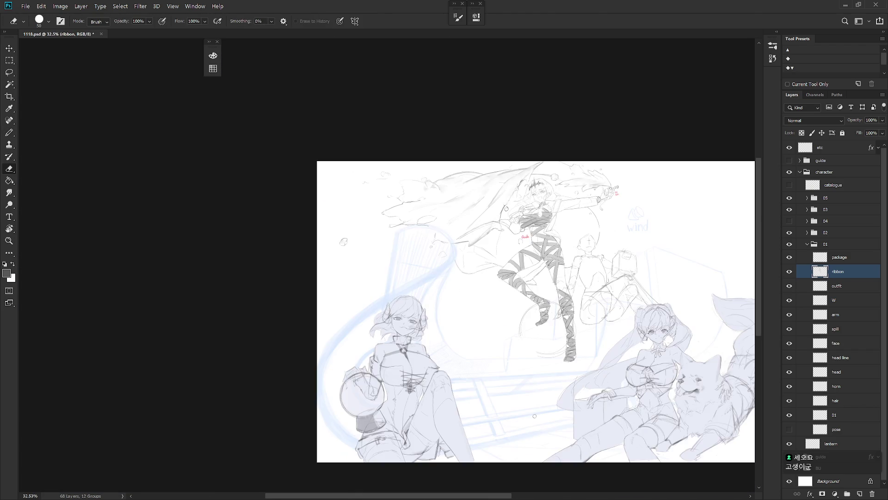
key("ctrl+shift+h")
left_click_drag(627, 424, 585, 447)
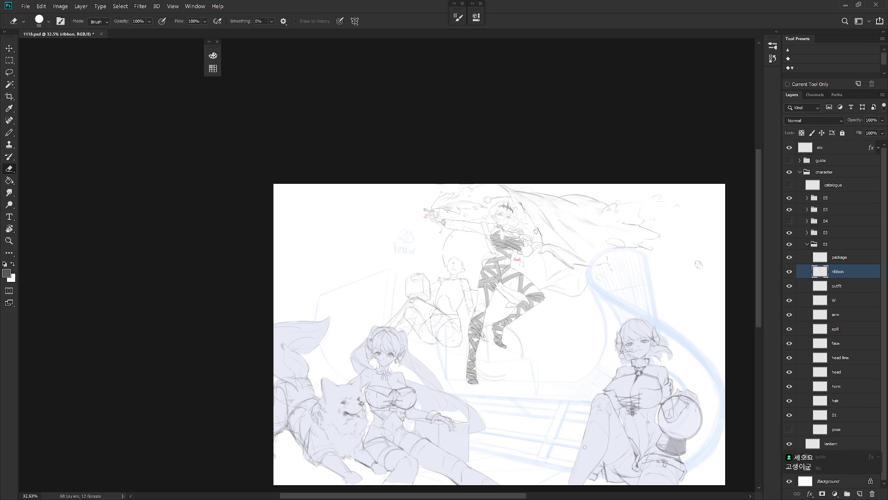
scroll(518, 304, "up", 4)
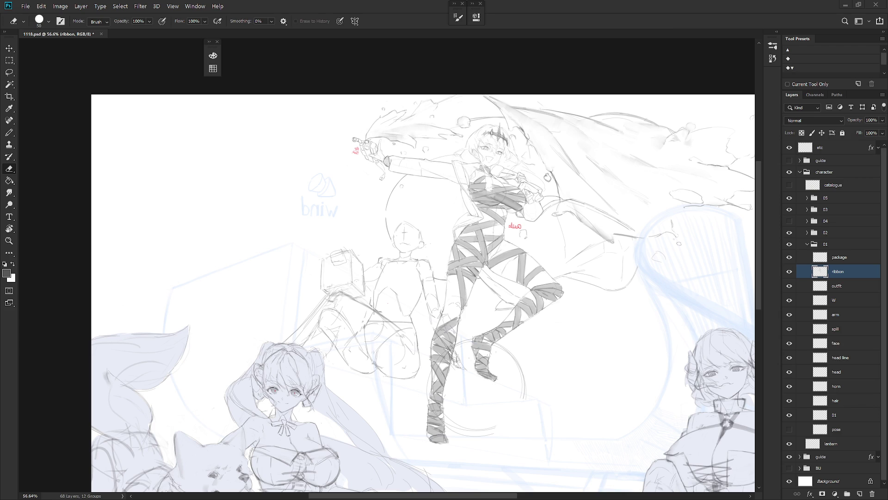
- Make group 04's seated character visible and active, then flip the view back to normal
left_click(789, 221)
left_click(845, 221)
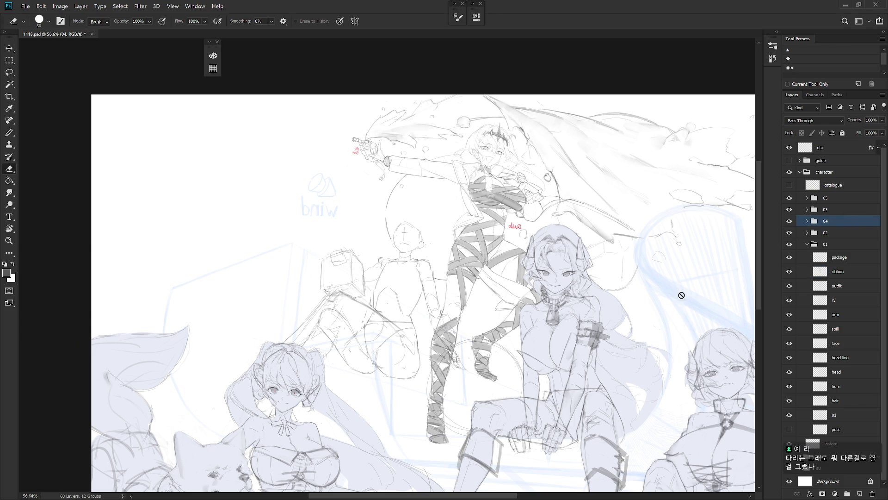
scroll(580, 368, "down", 5)
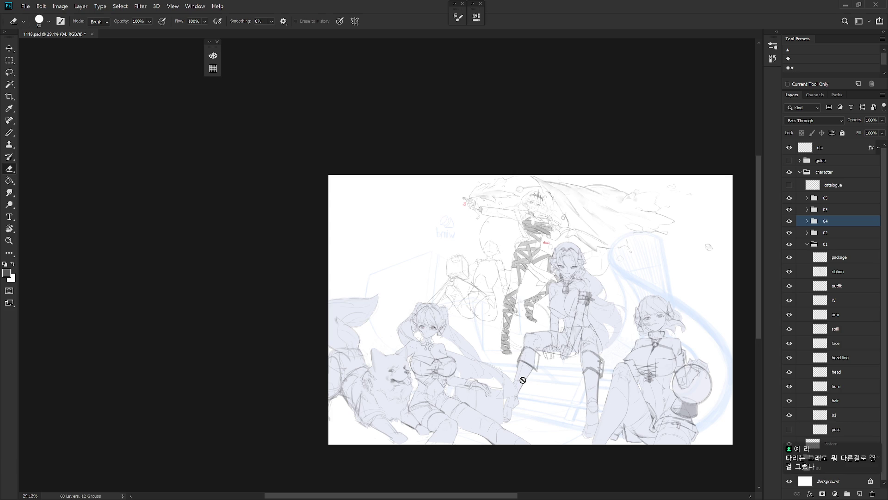
key("h")
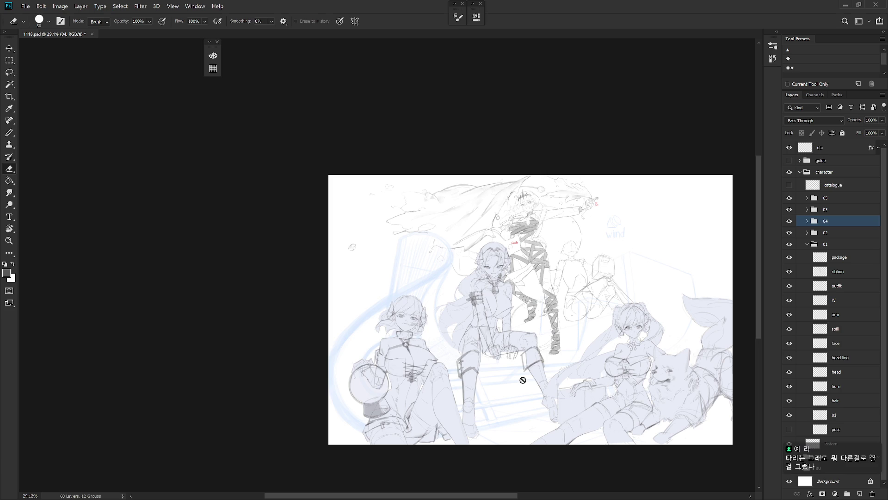
scroll(522, 380, "right", 5)
scroll(520, 372, "up", 3)
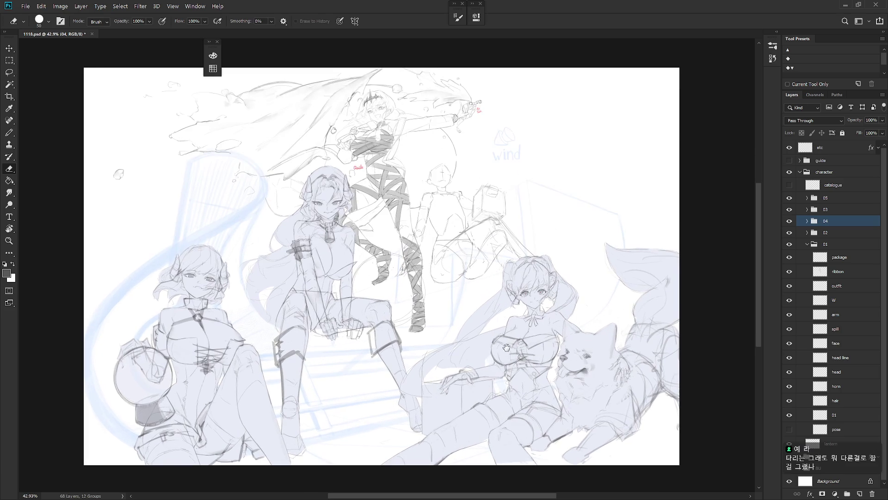
key("b")
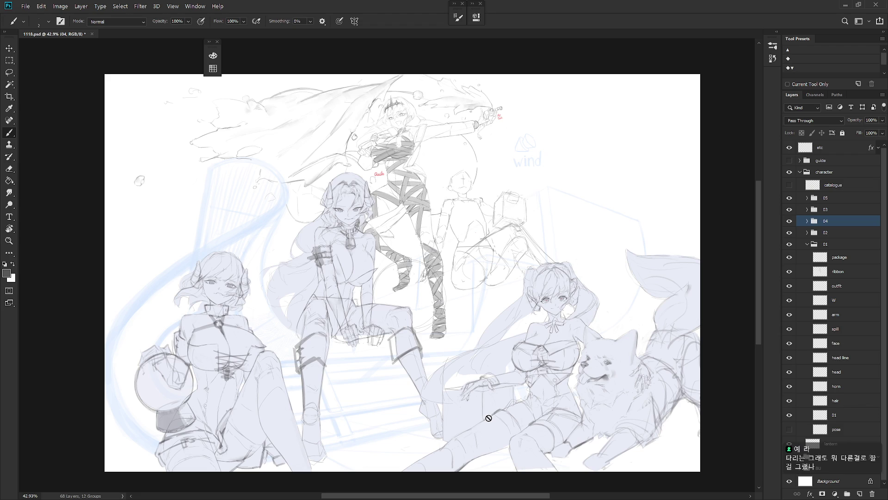
left_click(789, 160)
left_click(801, 160)
left_click(789, 174)
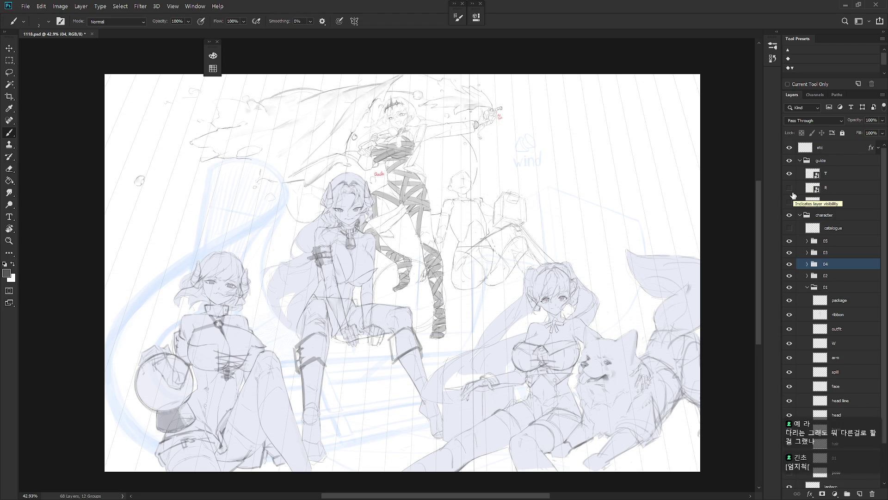
left_click(800, 161)
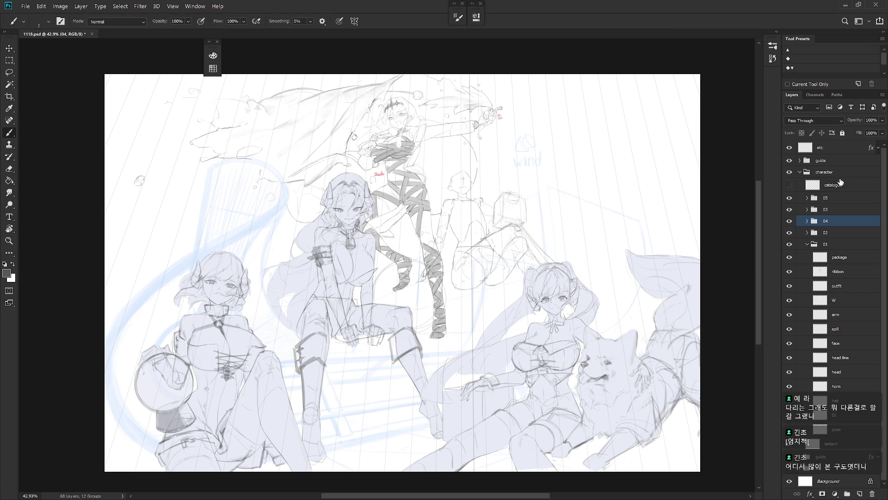
left_click(790, 160)
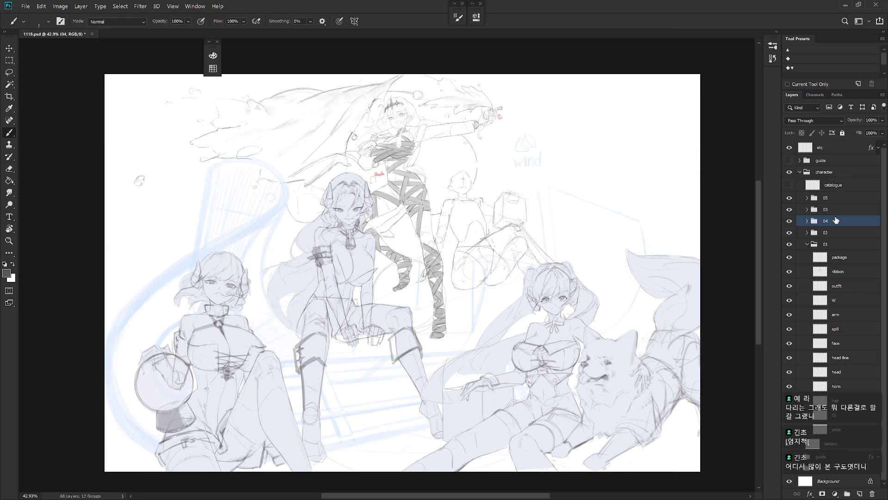
left_click(819, 242)
key("ctrl+t")
- Rotate the ribbon character about 4° clockwise around a pivot near her feet
mouse_move(320, 196)
left_mouse_down()
mouse_move(433, 260)
mouse_move(425, 282)
mouse_move(404, 286)
left_mouse_up()
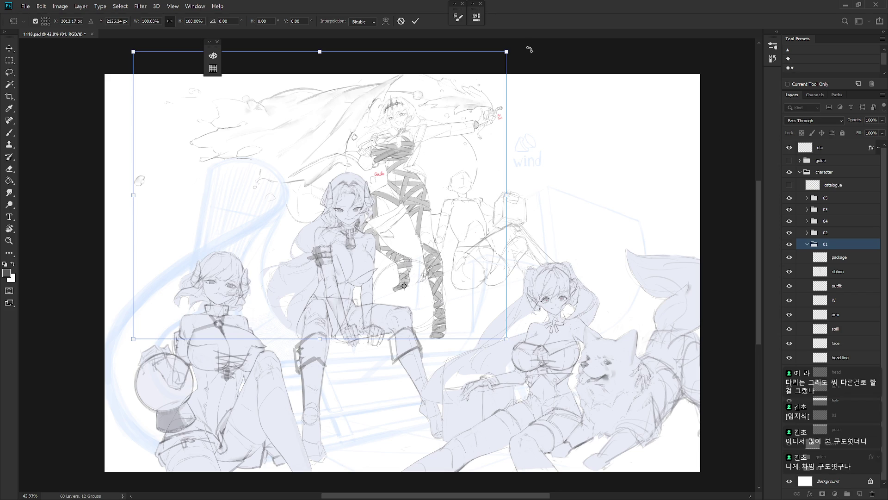
left_click_drag(530, 55, 545, 56)
key("b")
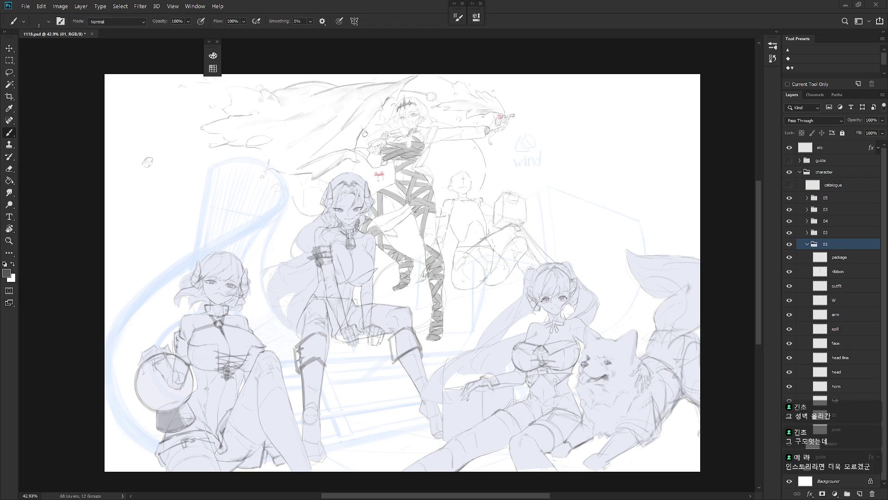
scroll(518, 281, "up", 2)
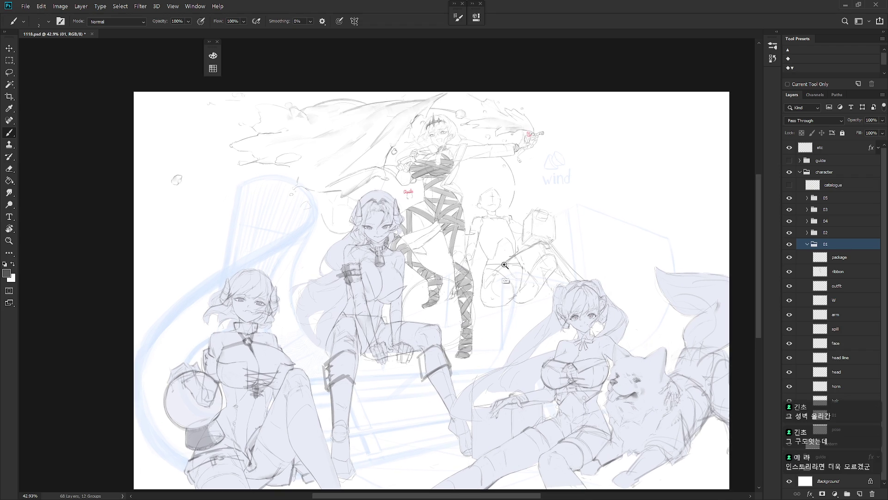
- Compare the sketch before and after the earlier rotation in History, mirroring the view, then step back
left_click_drag(515, 307, 519, 329)
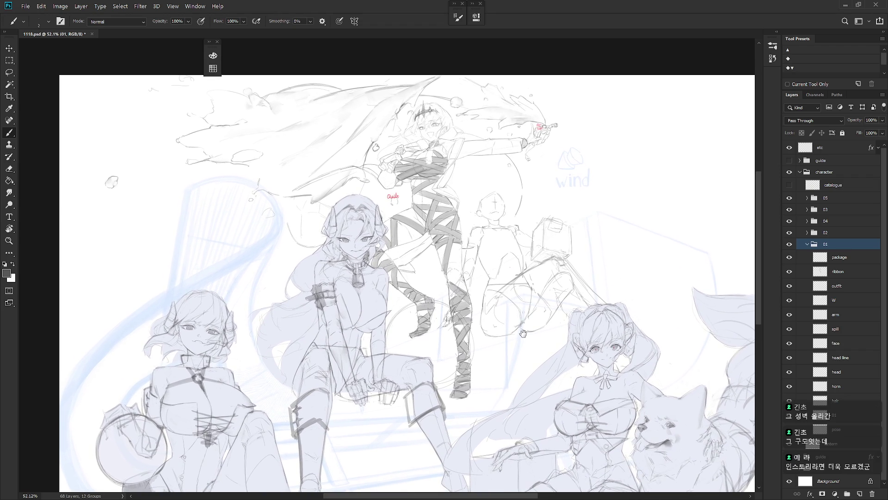
left_click(778, 30)
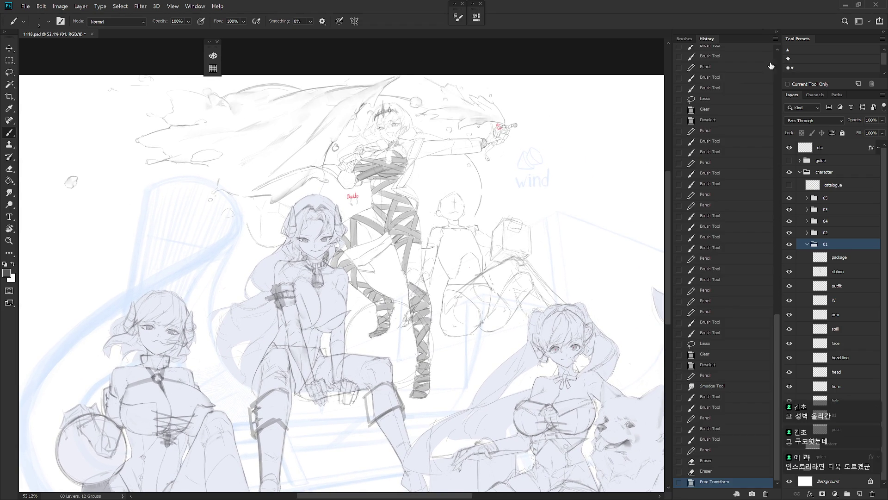
left_click(716, 474)
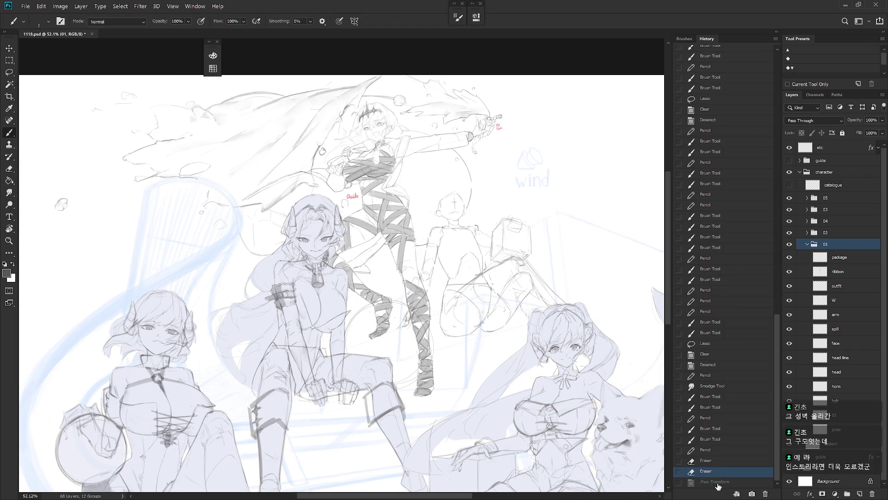
left_click(717, 484)
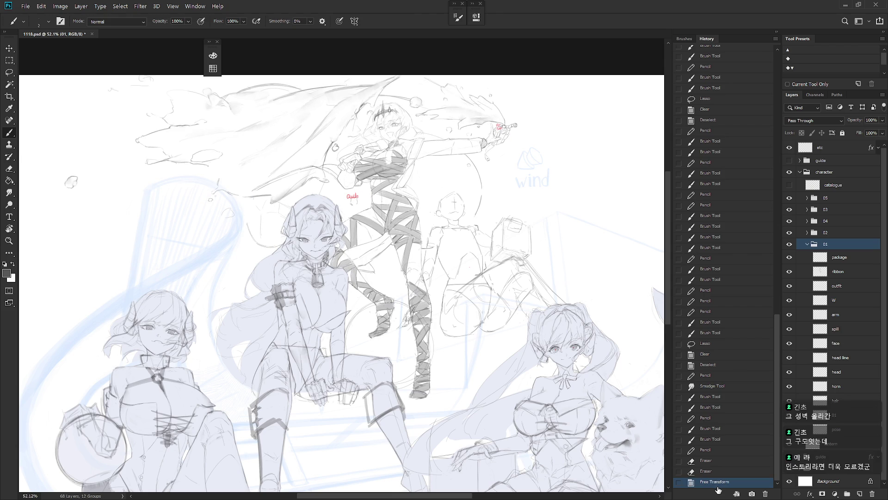
scroll(546, 396, "down", 5)
key("h")
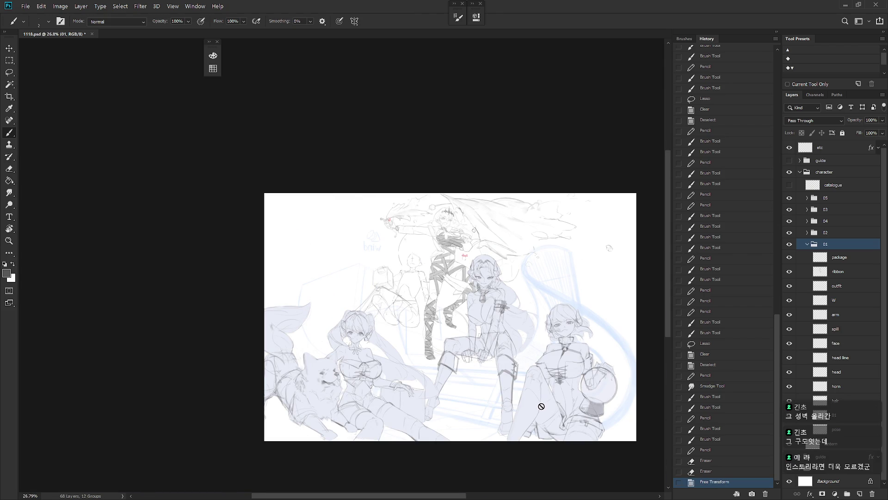
left_click(704, 472)
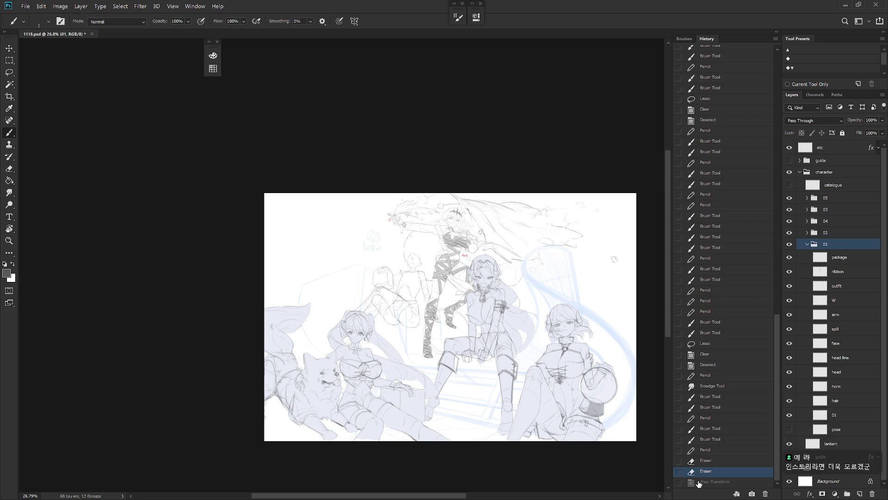
- Rotate the ribbon-wrapped figure about 0.92° around its feet and commit
key("ctrl+t")
mouse_move(451, 317)
left_mouse_down()
mouse_move(427, 357)
mouse_move(467, 312)
mouse_move(450, 328)
left_mouse_up()
left_click_drag(629, 166, 628, 160)
key("b")
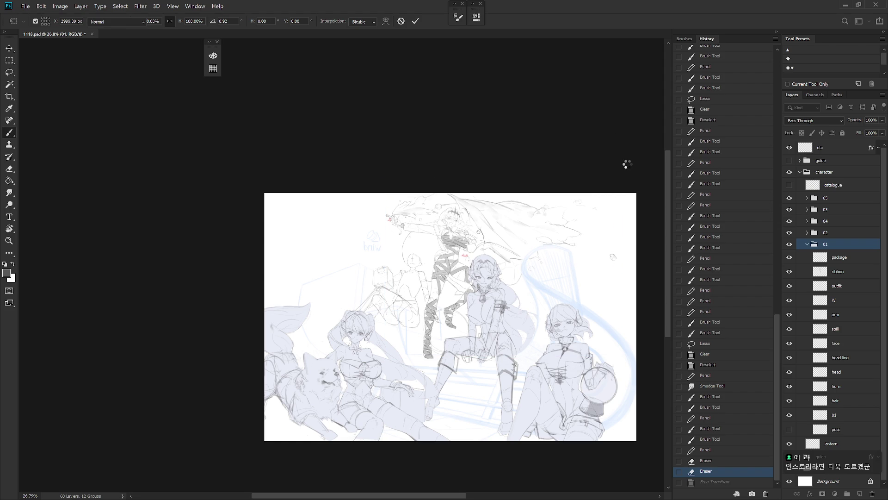
- Scroll up the History panel and view the Snapshot 6 version of the sketch
scroll(509, 213, "up", 2)
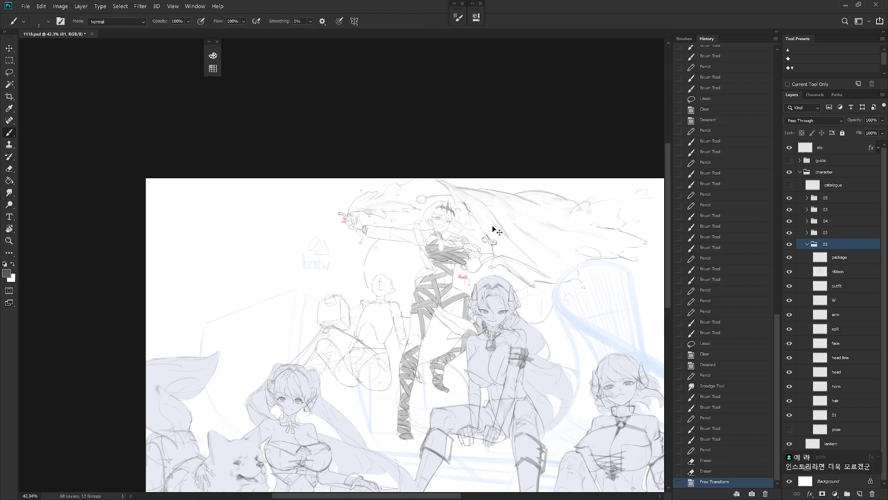
scroll(746, 77, "up", 15)
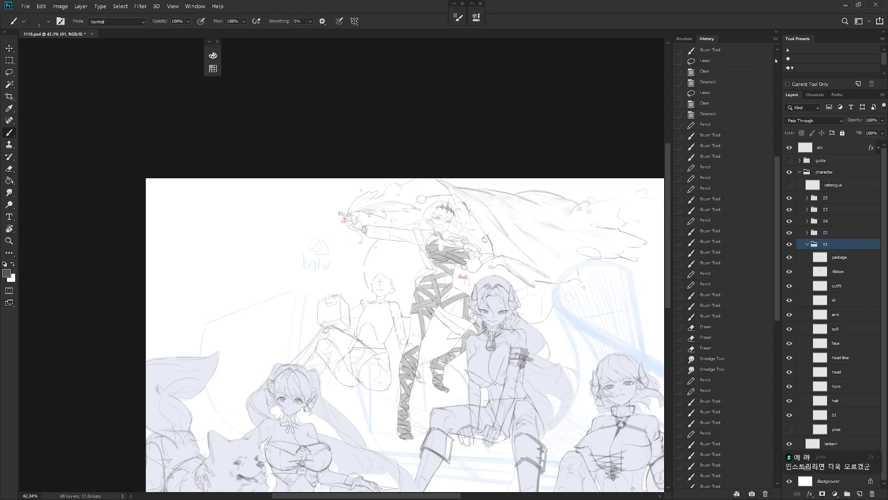
left_click(713, 126)
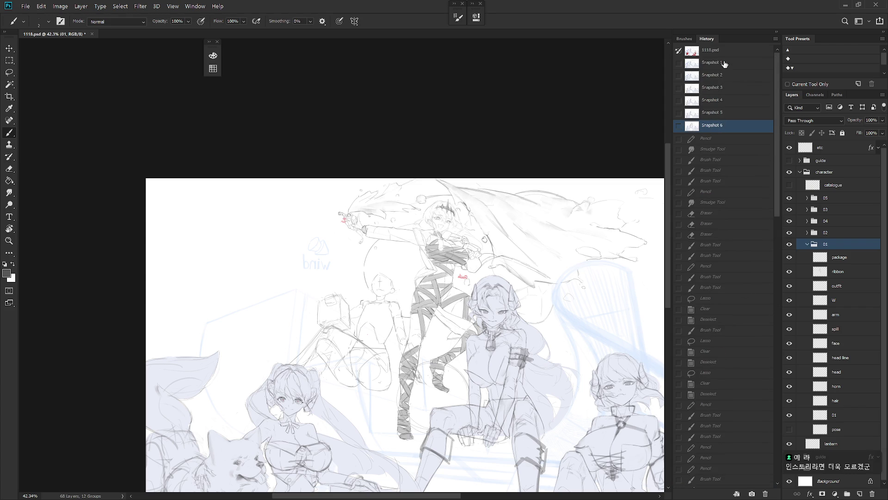
left_click(724, 63)
left_click(712, 127)
left_click(722, 64)
left_click(715, 130)
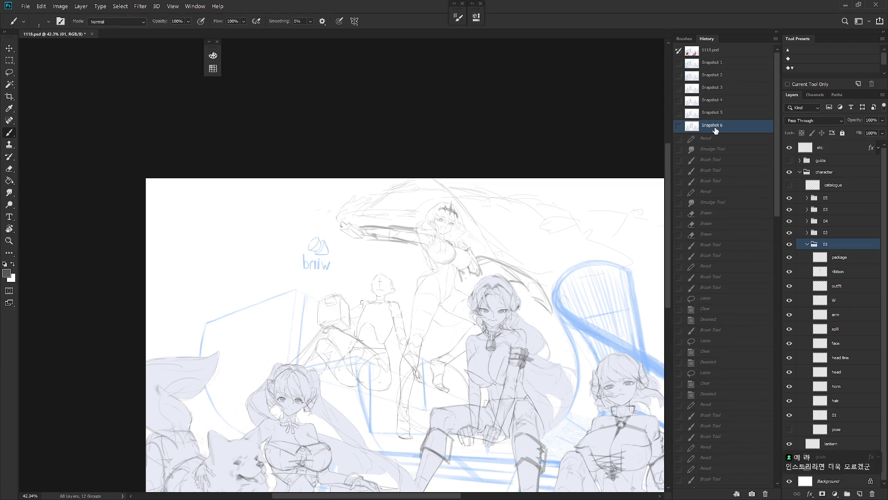
left_click(726, 64)
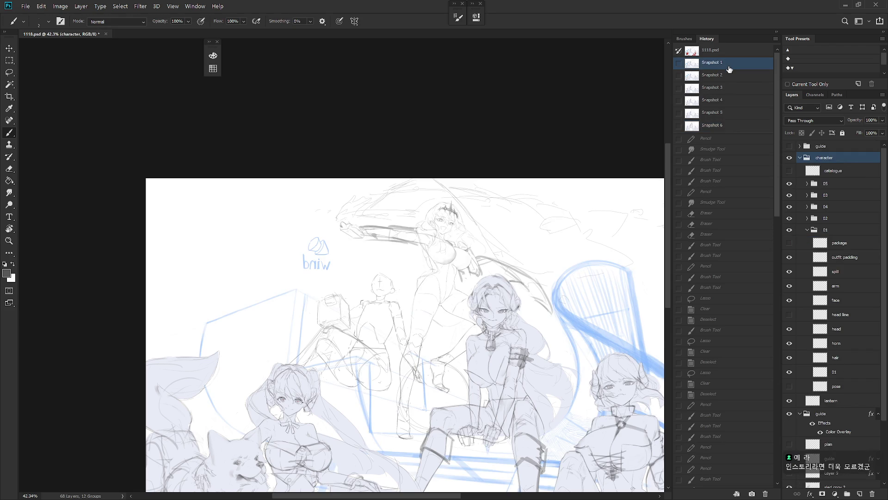
left_click(717, 126)
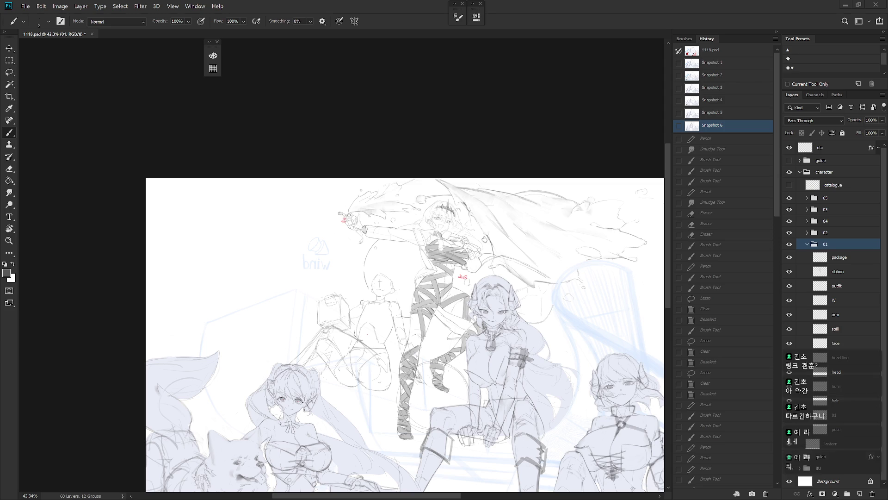
scroll(766, 458, "down", 10)
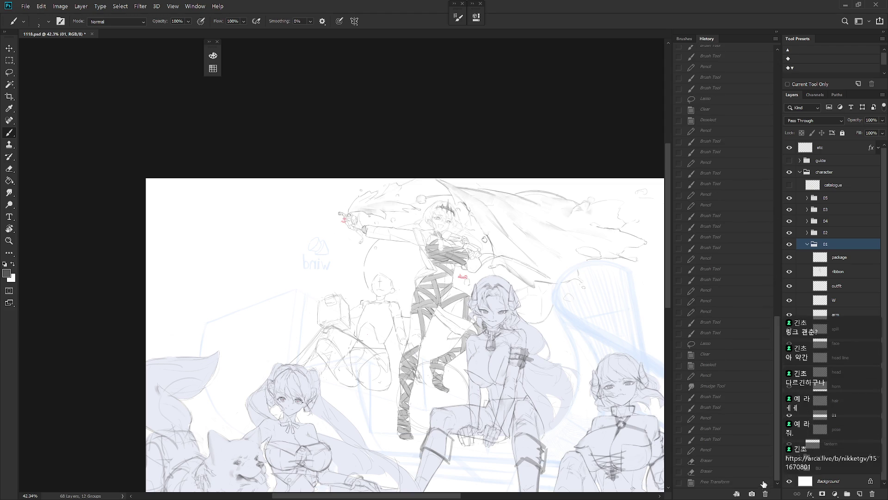
- Restore the latest history state, hide the History panel and pan to the sketch's top
left_click(754, 481)
left_click(777, 32)
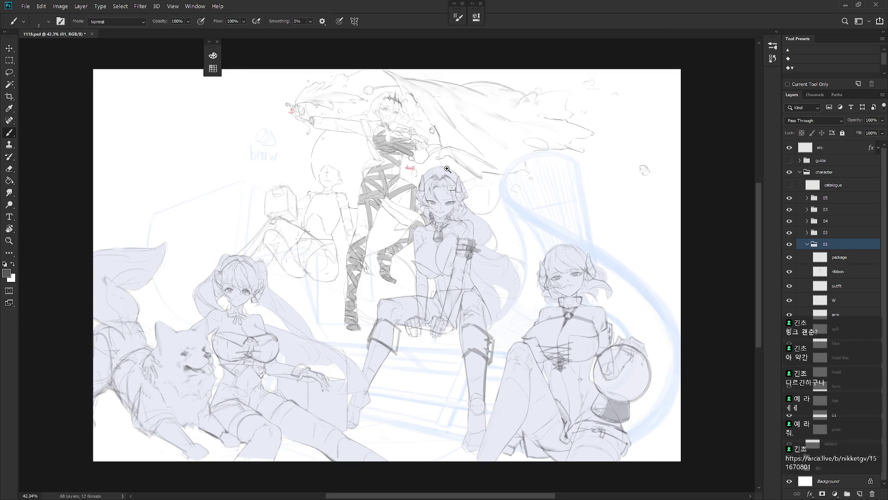
scroll(462, 299, "up", 3)
scroll(462, 300, "up", 6)
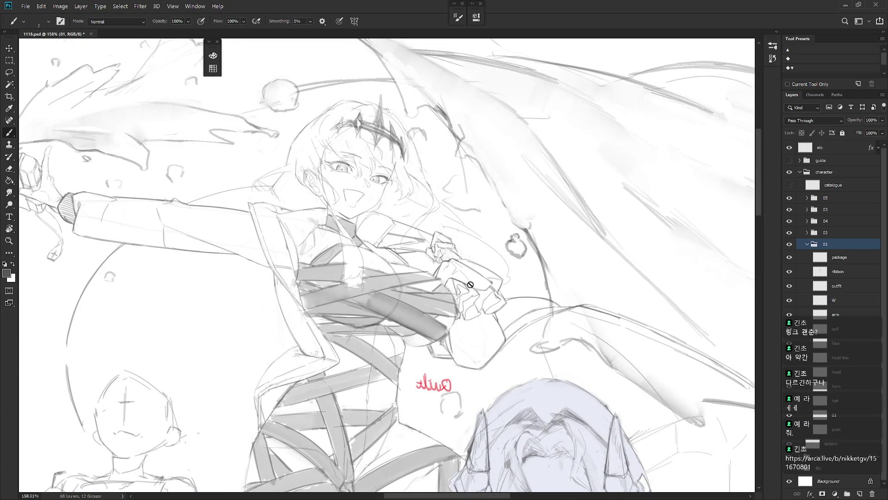
scroll(449, 318, "down", 6)
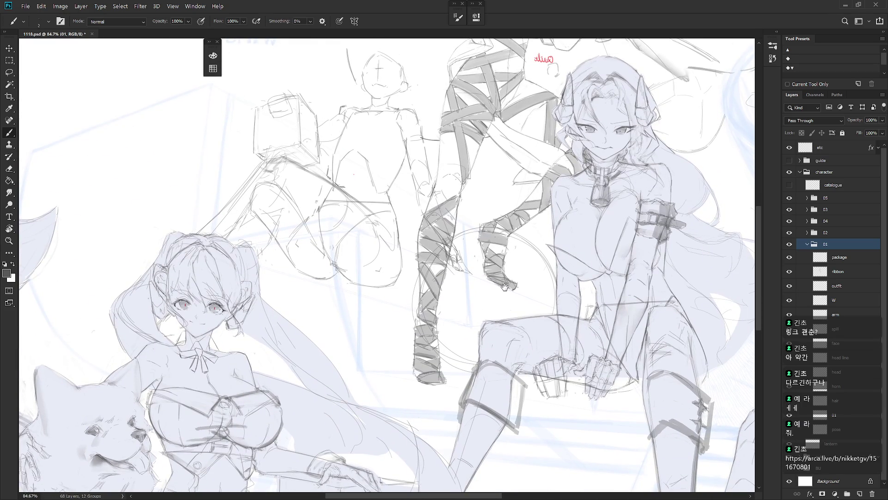
mouse_move(506, 301)
left_mouse_down()
mouse_move(500, 344)
mouse_move(509, 356)
left_mouse_up()
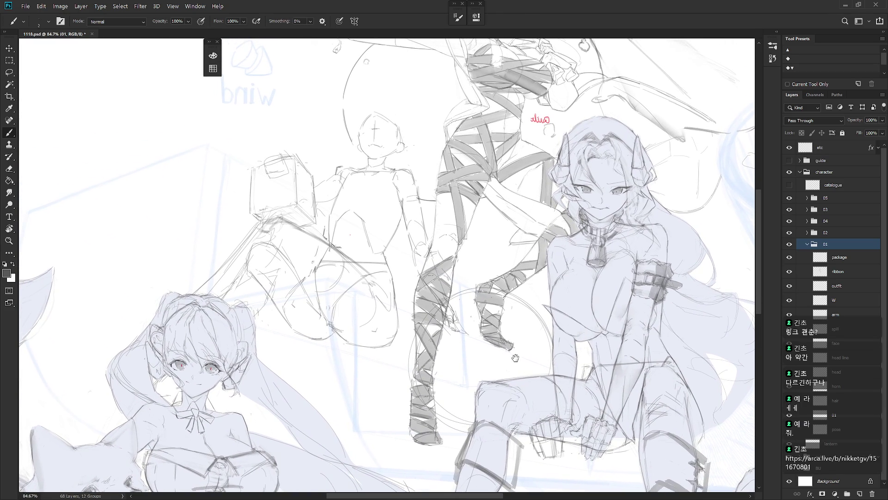
left_click_drag(524, 311, 517, 365)
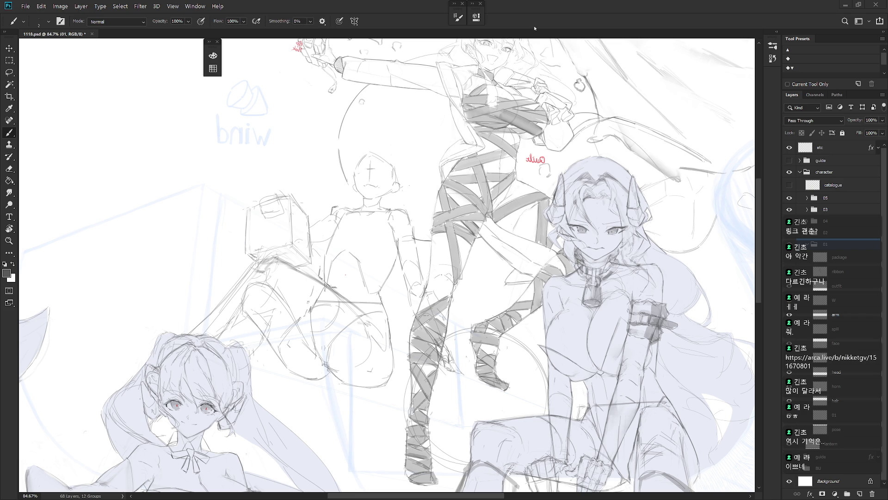
- Flip the canvas view back horizontally, recentre on the composition and save the file
key("h")
scroll(487, 228, "down", 3)
mouse_move(544, 265)
left_mouse_down()
mouse_move(528, 212)
mouse_move(527, 225)
left_mouse_up()
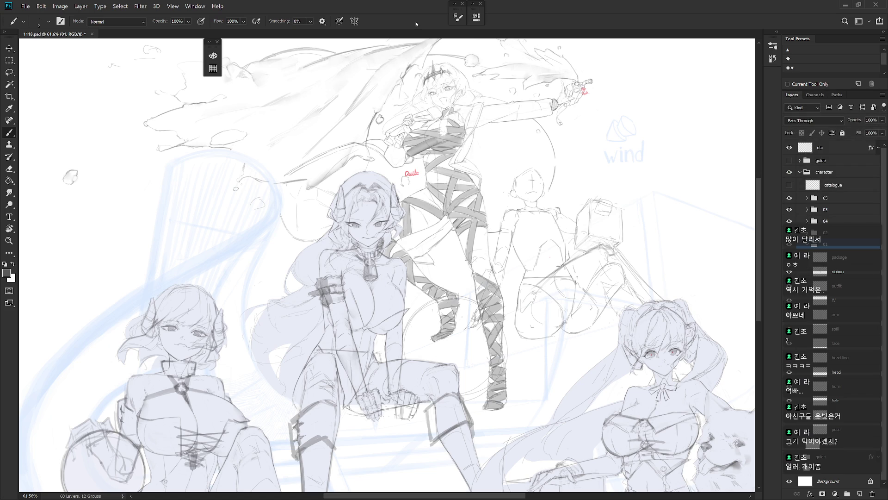
scroll(319, 125, "down", 2)
left_click_drag(323, 137, 319, 126)
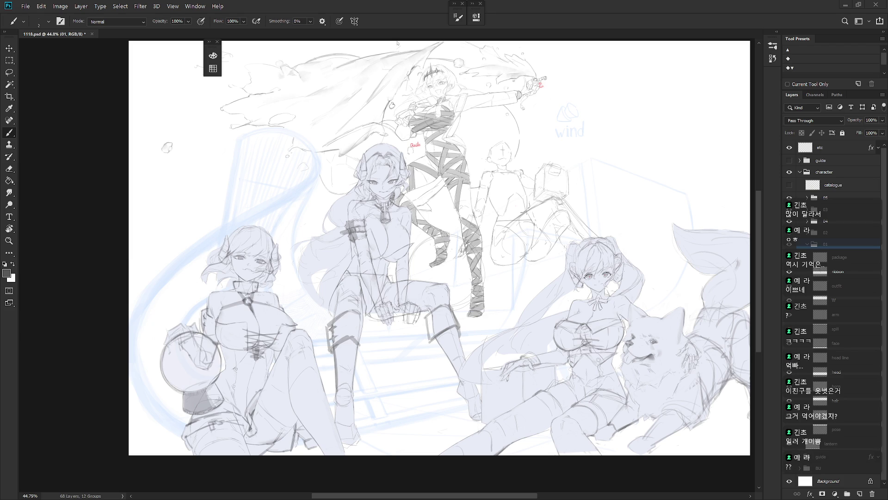
scroll(522, 235, "down", 3)
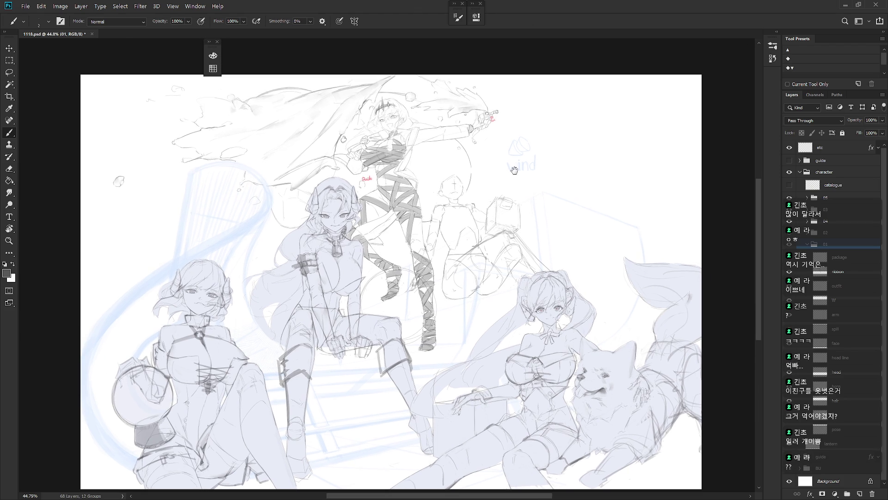
key("ctrl+s")
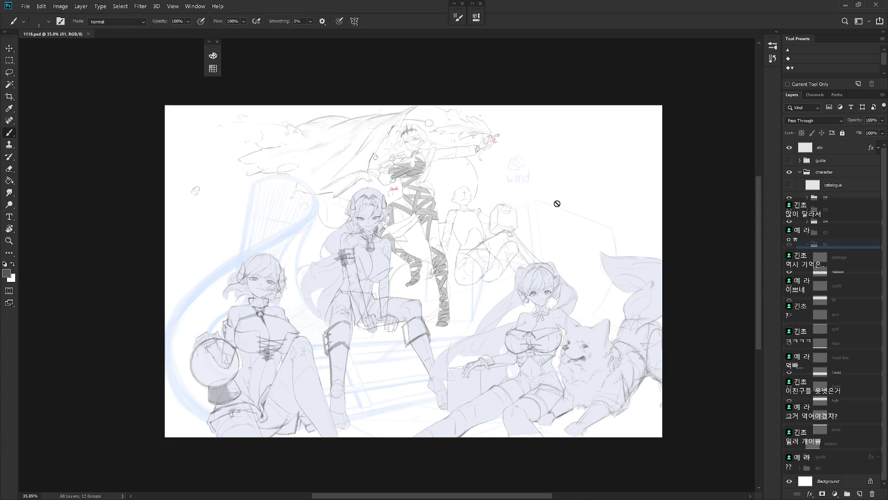
scroll(433, 133, "up", 4)
scroll(434, 134, "up", 3)
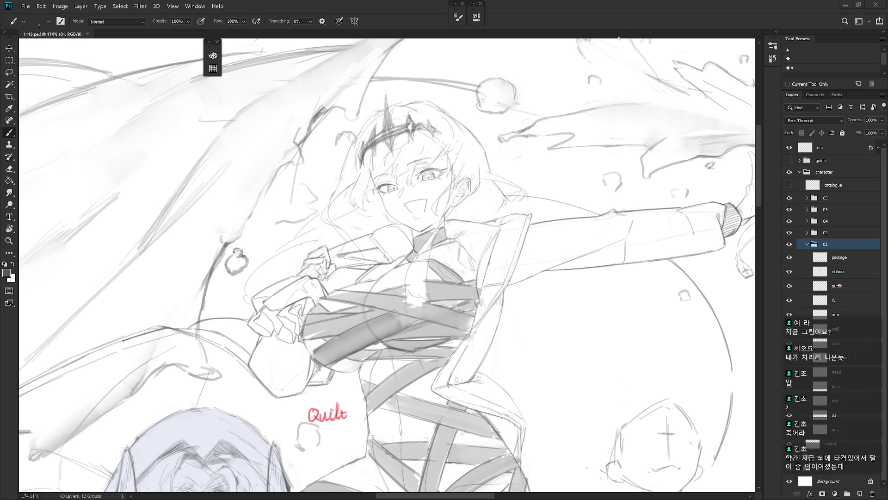
scroll(483, 197, "down", 10)
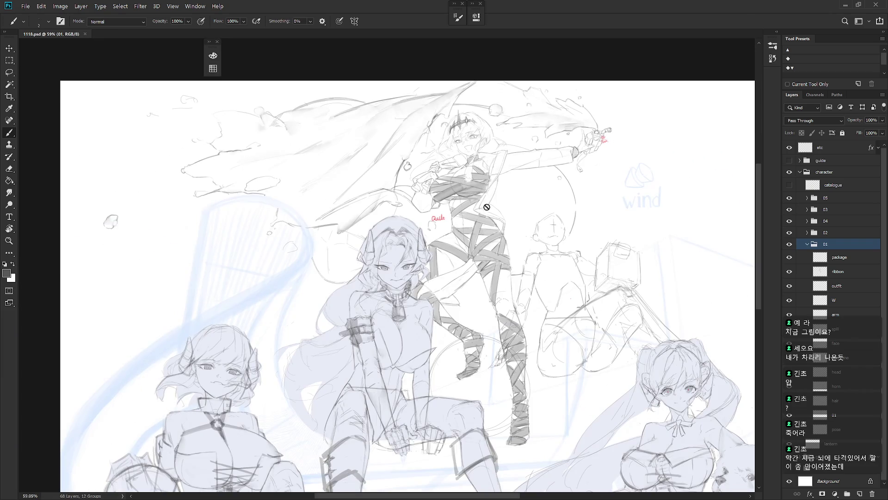
scroll(483, 197, "down", 3)
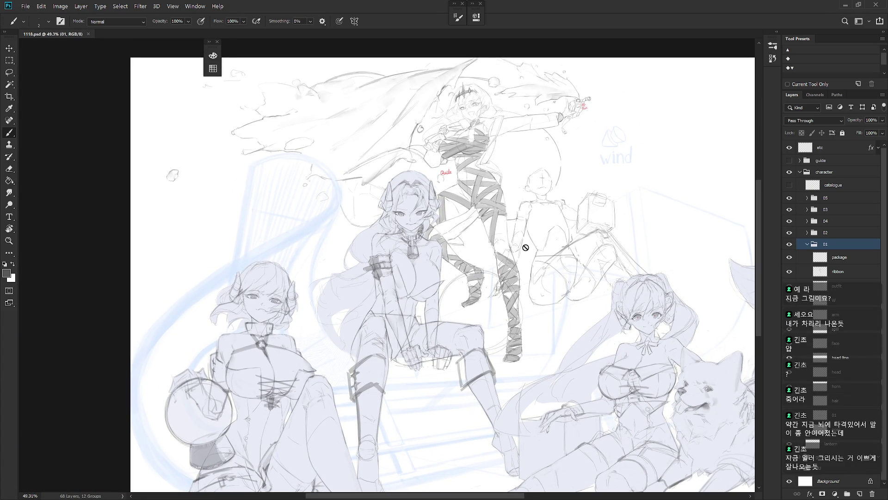
scroll(484, 266, "down", 5)
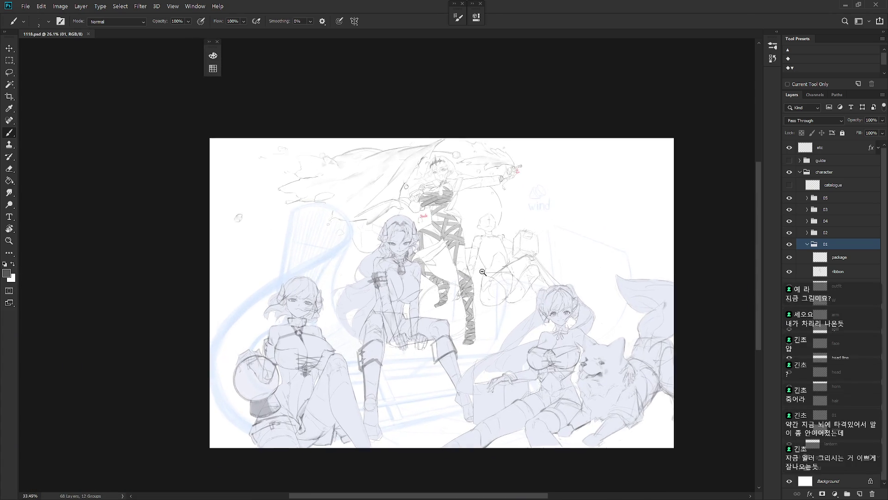
scroll(482, 272, "up", 2)
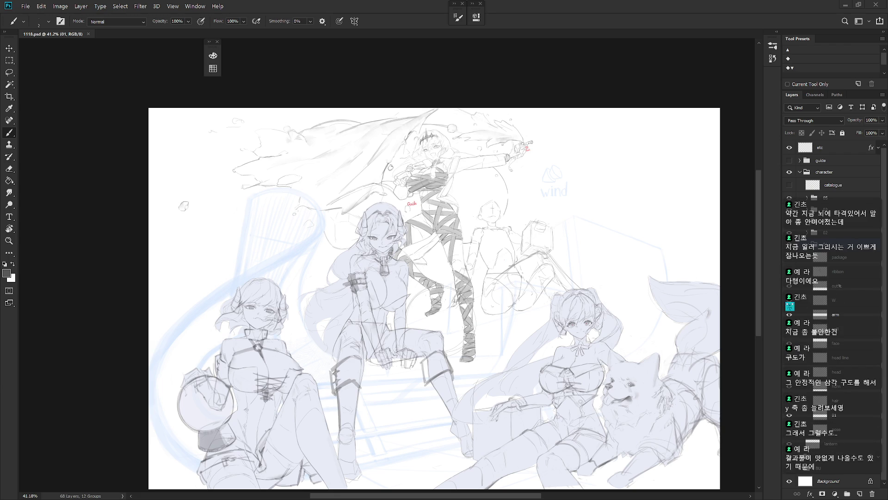
scroll(570, 374, "down", 2)
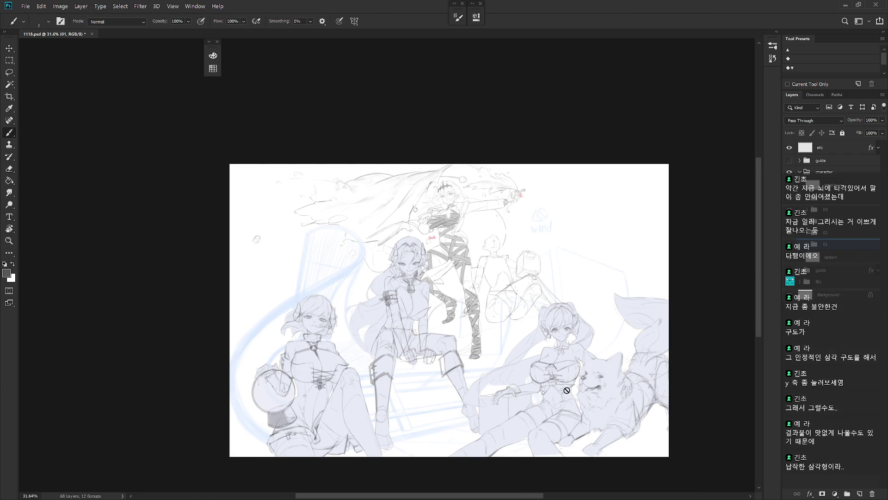
scroll(543, 388, "up", 1)
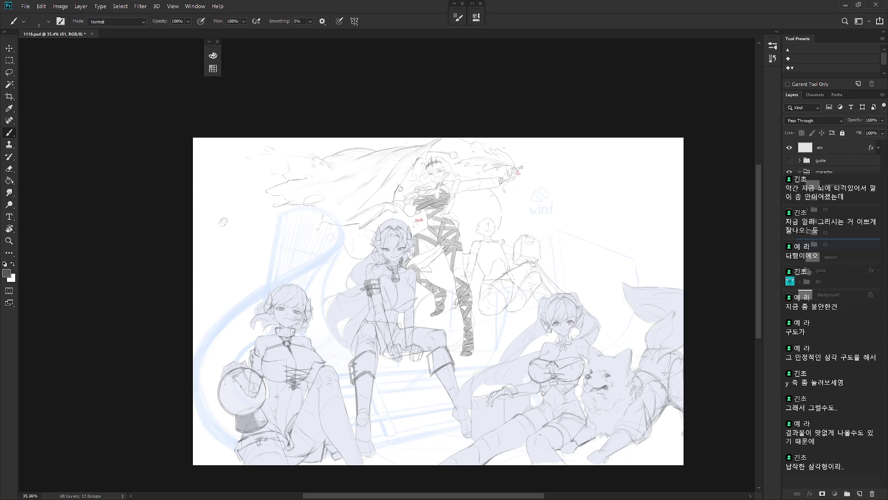
- Expand the BU group and turn on the plan layer showing the 3:2 note
left_click(799, 282)
left_click(832, 283)
left_click(792, 286)
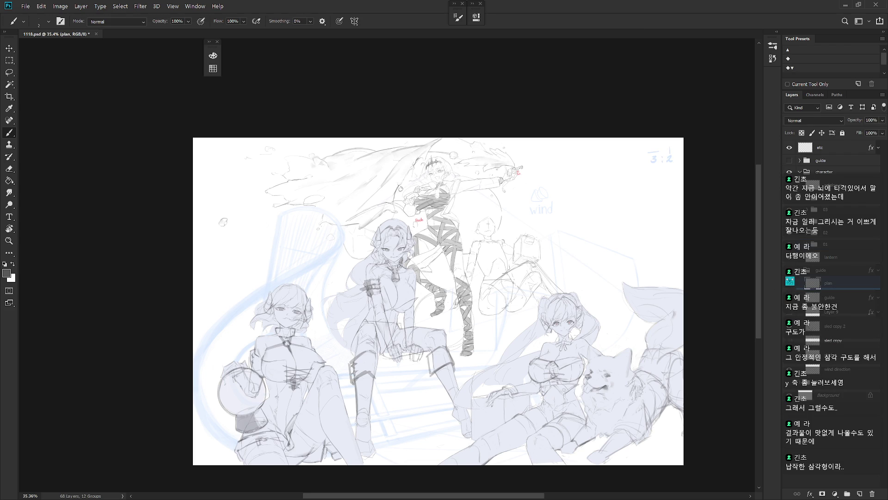
- Set the guide group's opacity to 73%
left_click_drag(854, 270, 853, 257)
left_click(882, 119)
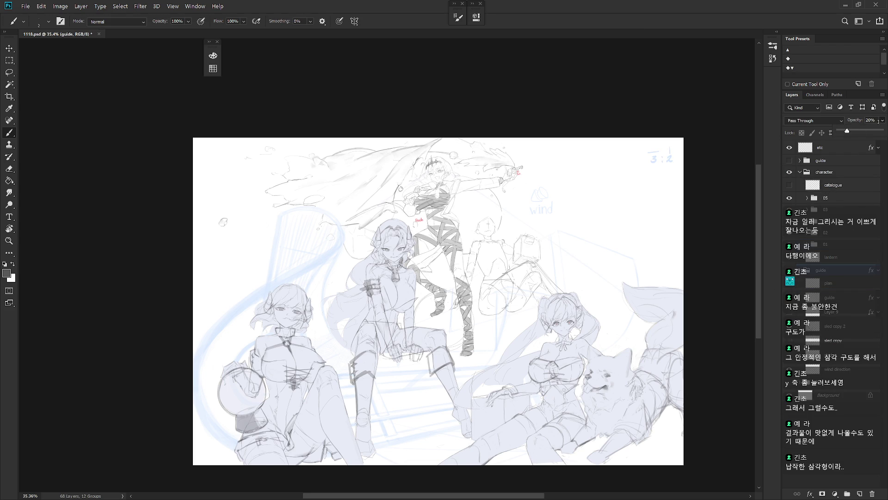
left_click(870, 132)
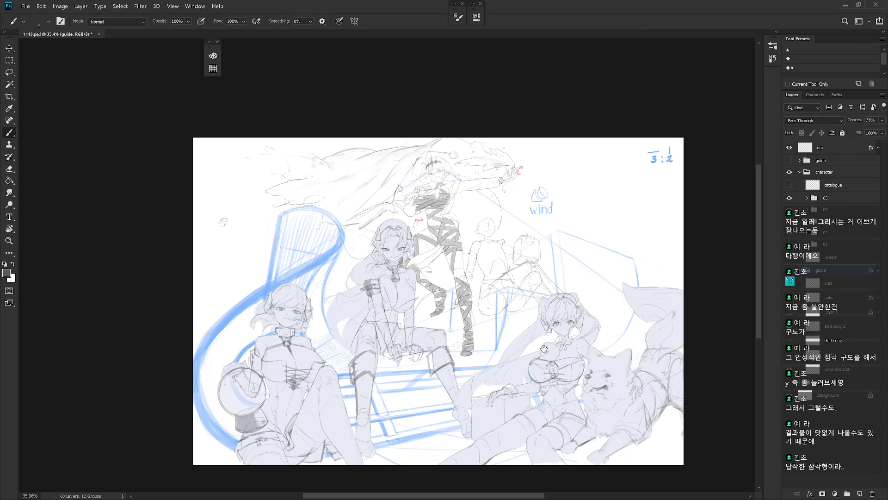
left_click(778, 32)
left_click(777, 32)
left_click_drag(511, 262, 570, 306)
- Switch to the Pencil tool and pan toward the lower right figures
key("shift+b")
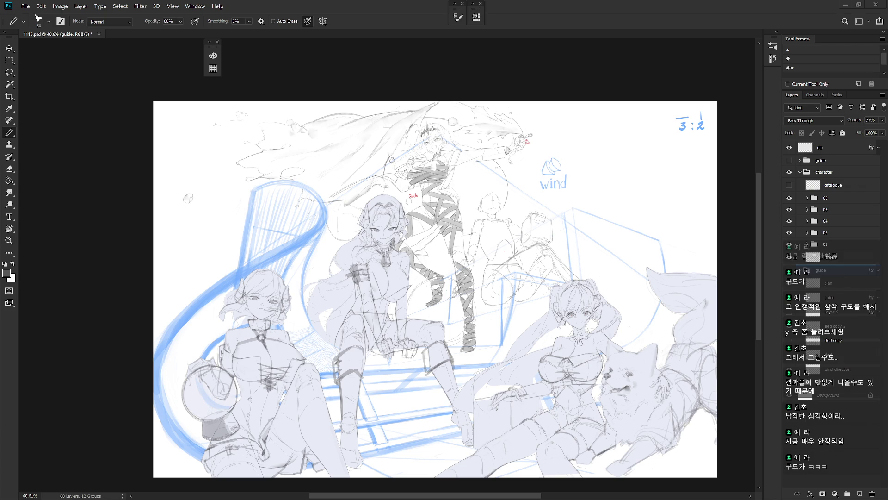
scroll(524, 351, "up", 5)
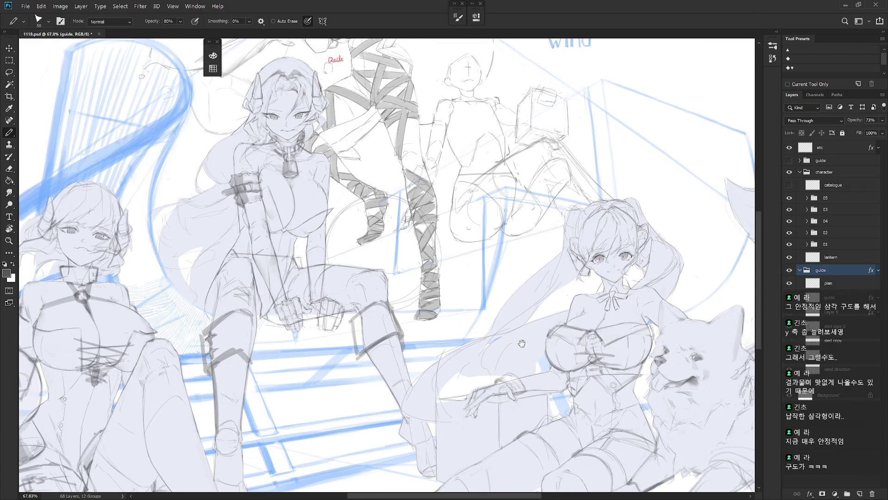
mouse_move(524, 351)
left_mouse_down()
mouse_move(542, 440)
mouse_move(571, 407)
mouse_move(529, 410)
left_mouse_up()
scroll(531, 409, "down", 2)
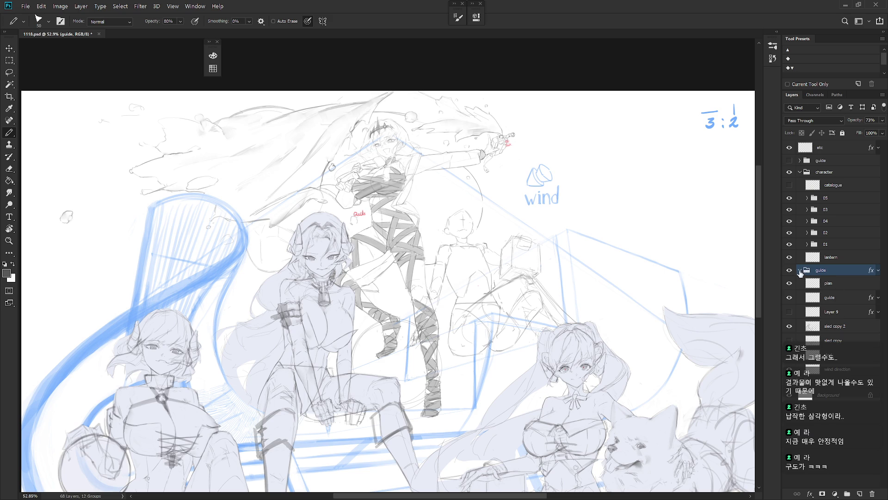
- Collapse the guide group, expand group 01 and start a new layer
left_click(800, 270)
left_click(807, 244)
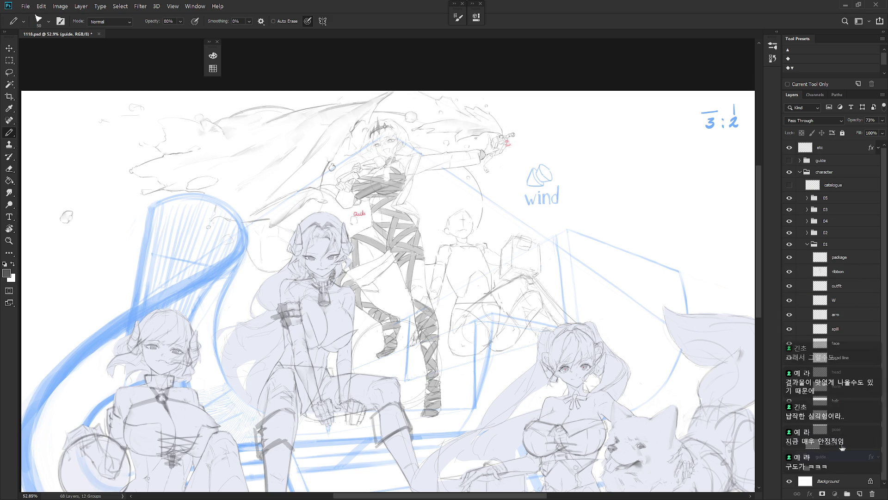
key("ctrl+shift+n")
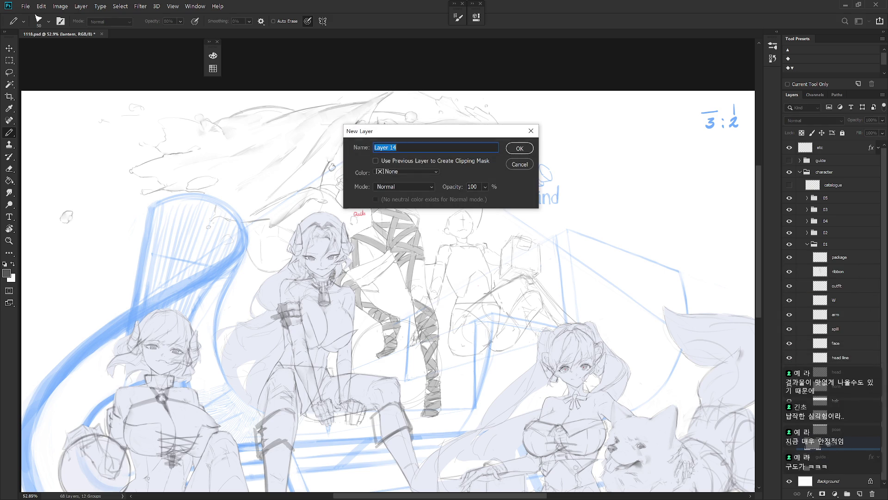
- Name the new layer 'RH - clr' and confirm it
type("RH ")
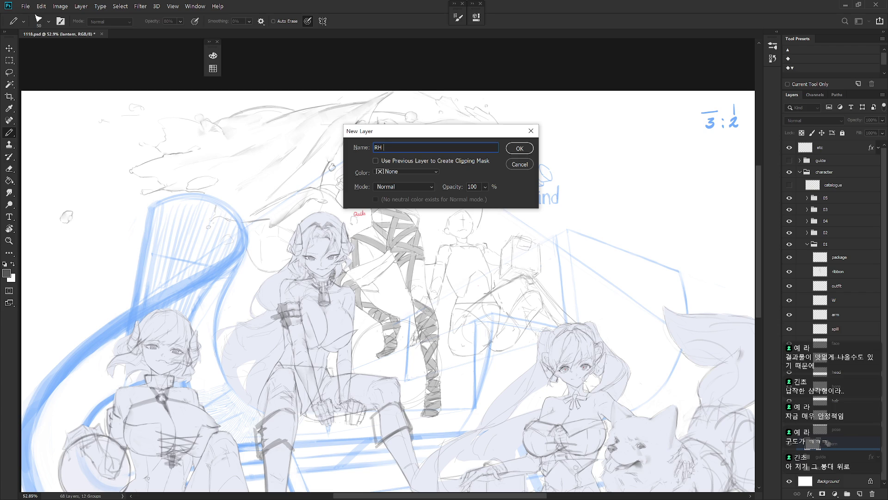
type("-")
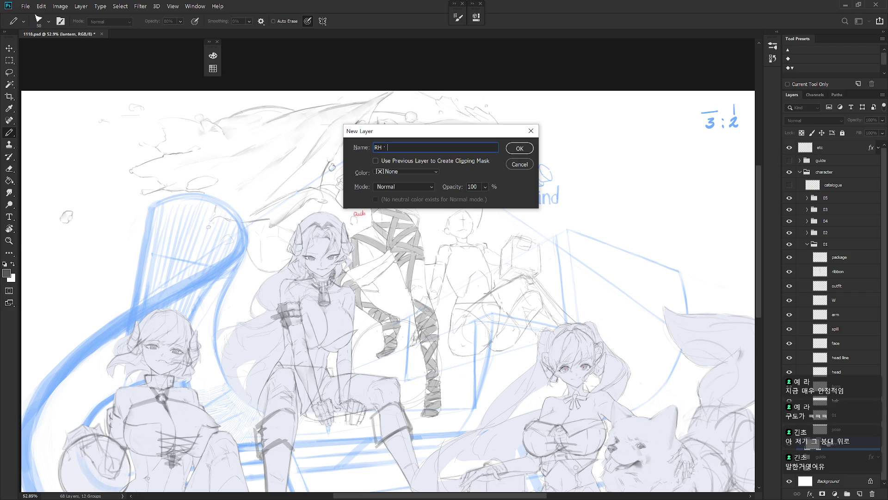
type("clr")
key("Return")
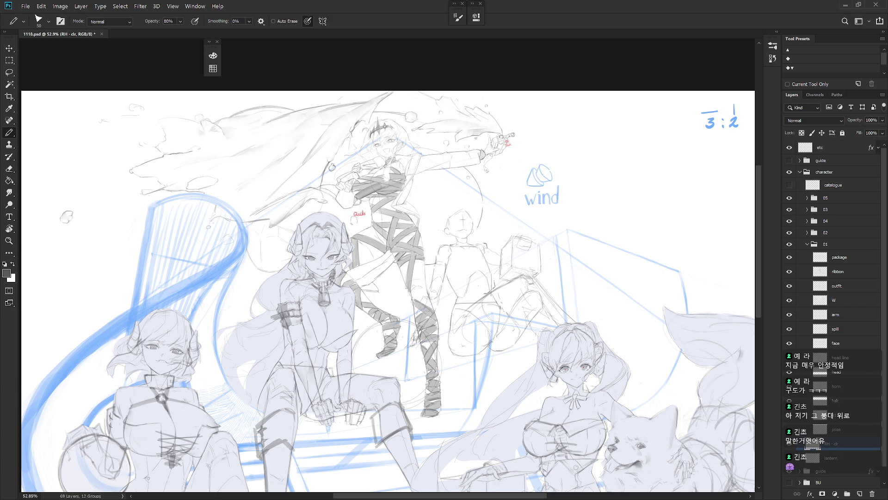
- Move RH · clr above package in group 01 and set its blend mode to Multiply
mouse_move(833, 453)
left_mouse_down()
mouse_move(786, 261)
mouse_move(832, 258)
left_mouse_up()
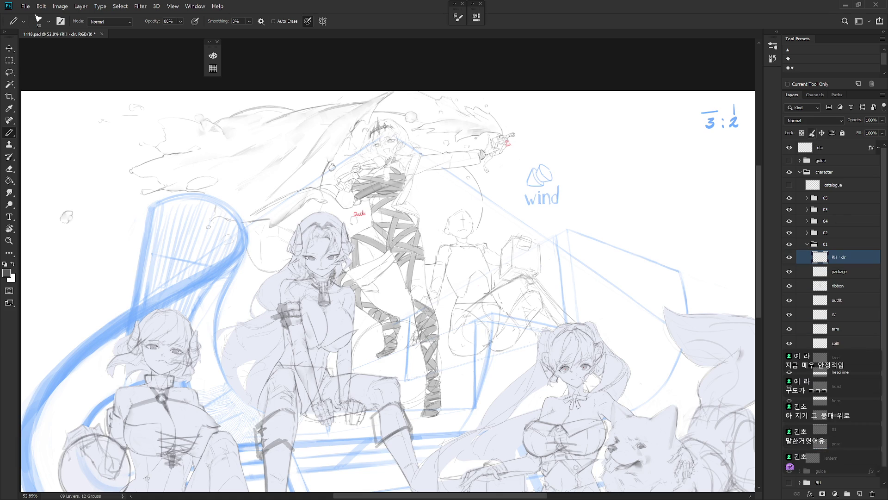
left_click(813, 120)
left_click(814, 160)
- Switch to the Brush tool while checking the guide and 05 group layers
scroll(552, 327, "up", 3)
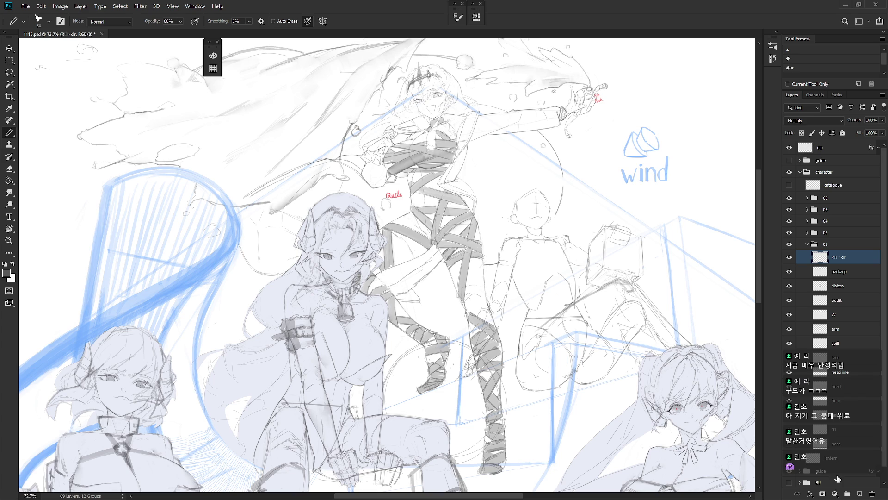
left_click(799, 471)
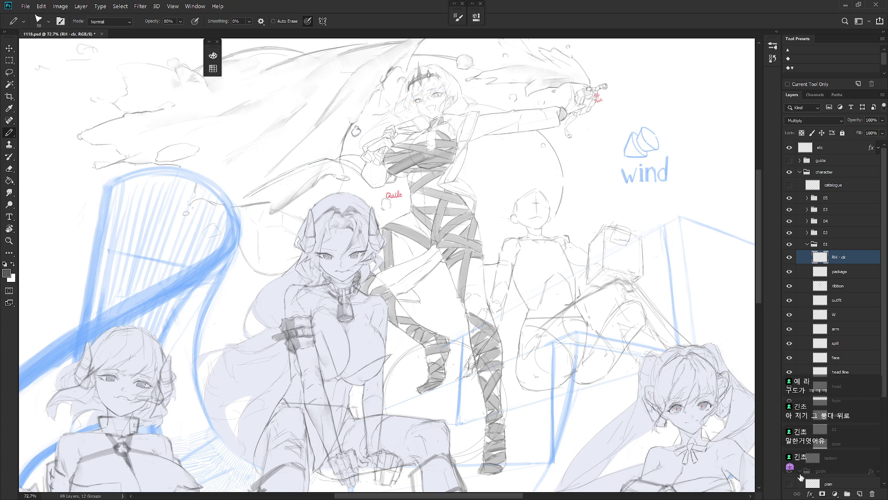
scroll(526, 325, "up", 1)
key("shift+b")
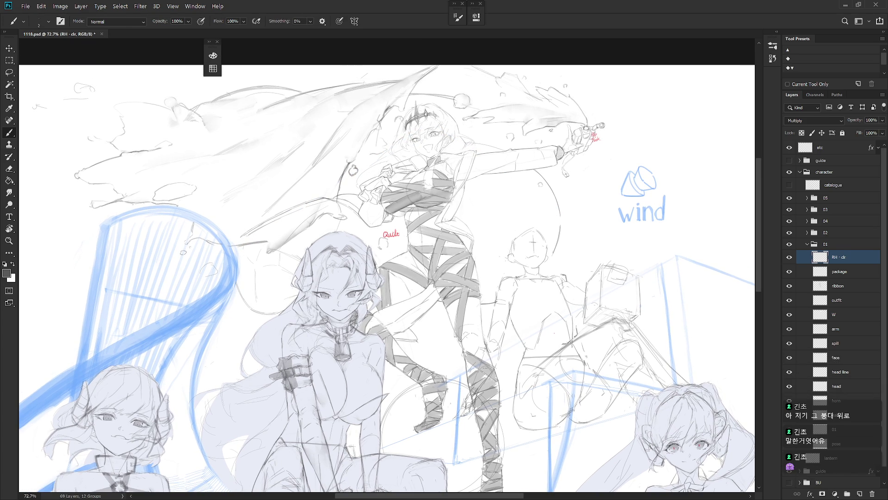
scroll(535, 242, "down", 3)
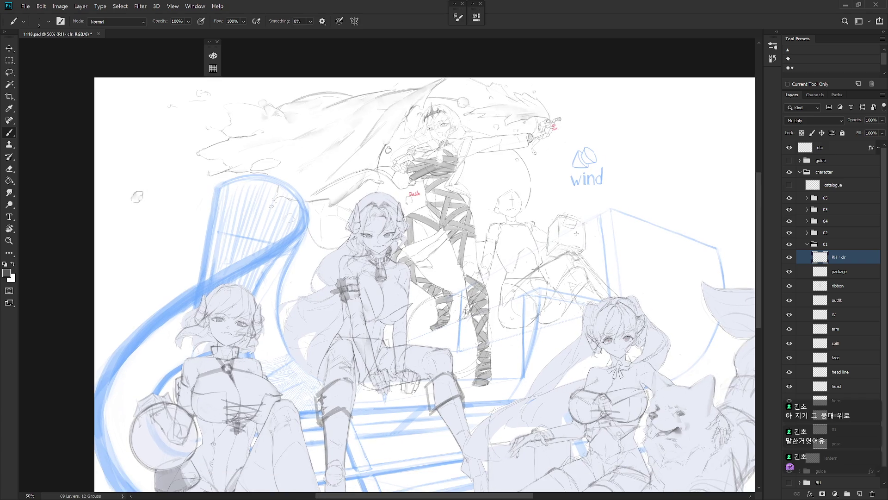
left_click(807, 197)
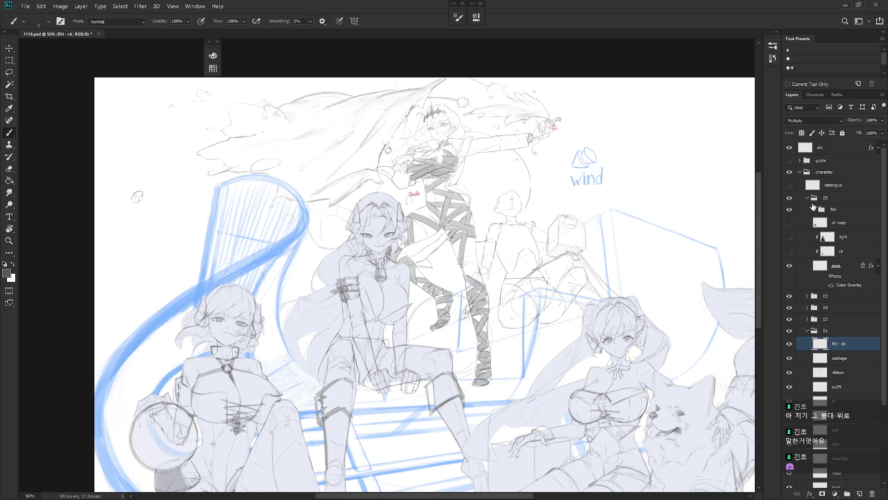
key("F6")
left_click(807, 197)
- Pick a light pink foreground colour from the swatches
left_click(254, 49)
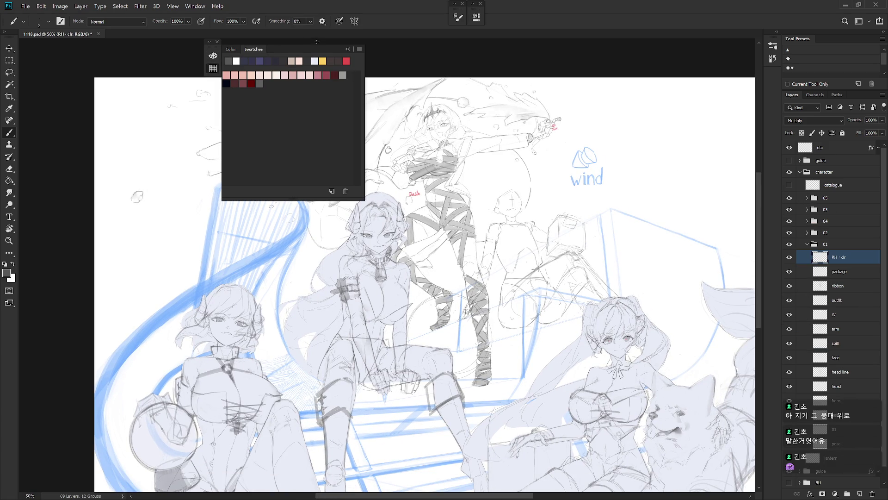
left_click(299, 61)
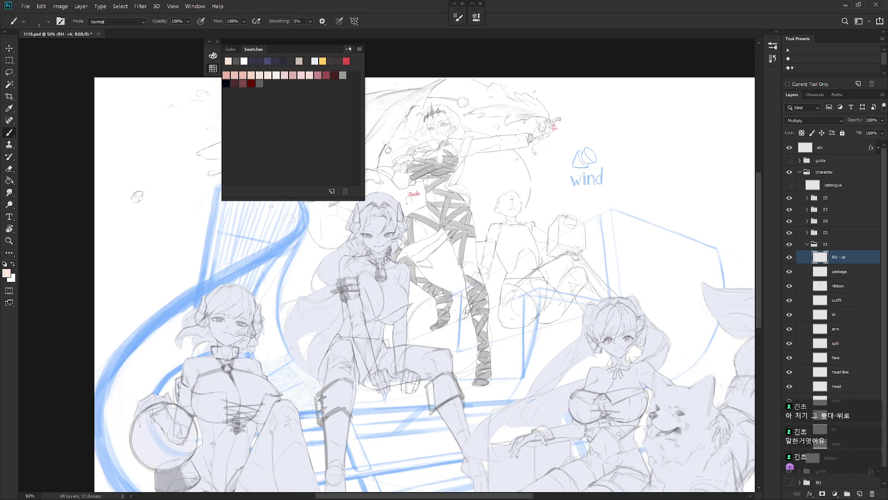
left_click(349, 49)
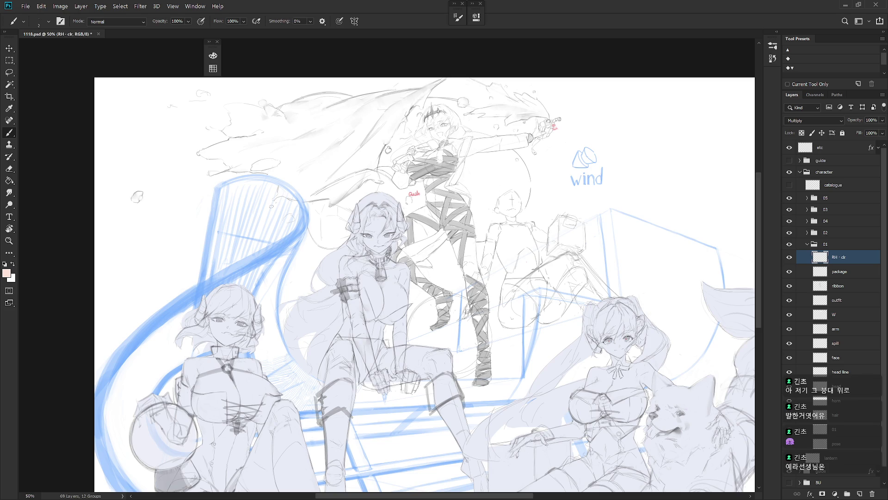
left_click_drag(506, 358, 518, 350)
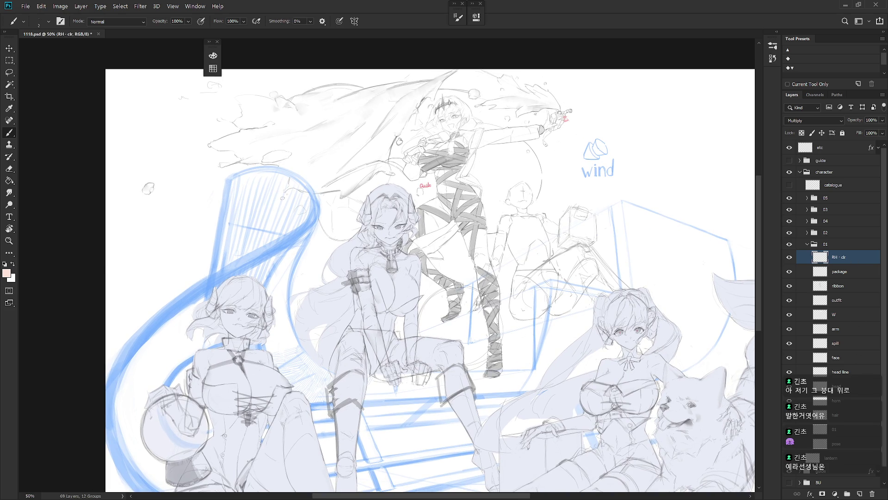
scroll(458, 167, "up", 2)
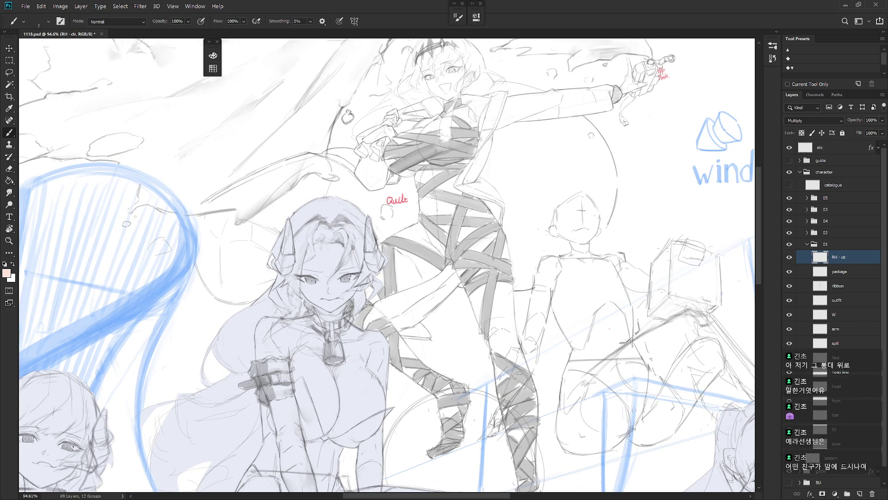
scroll(440, 213, "down", 3)
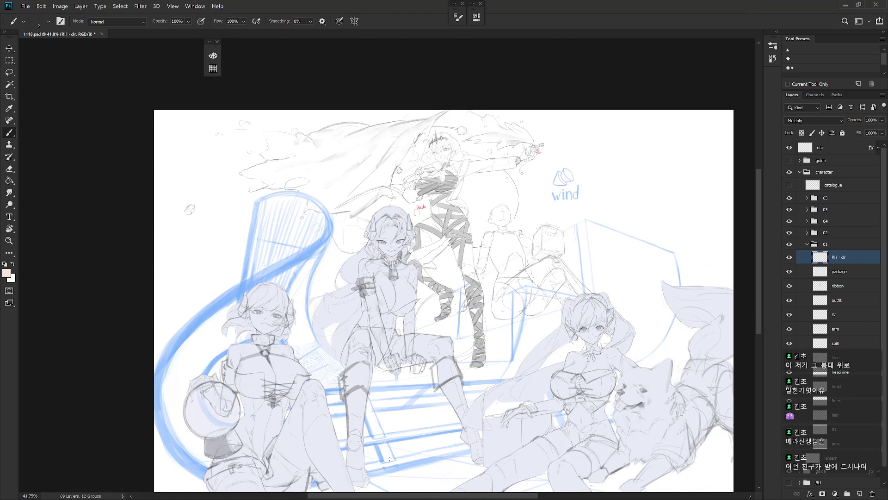
- Show the colour layers in groups 03 and 05, plus the area layer's colour overlay
left_click(807, 209)
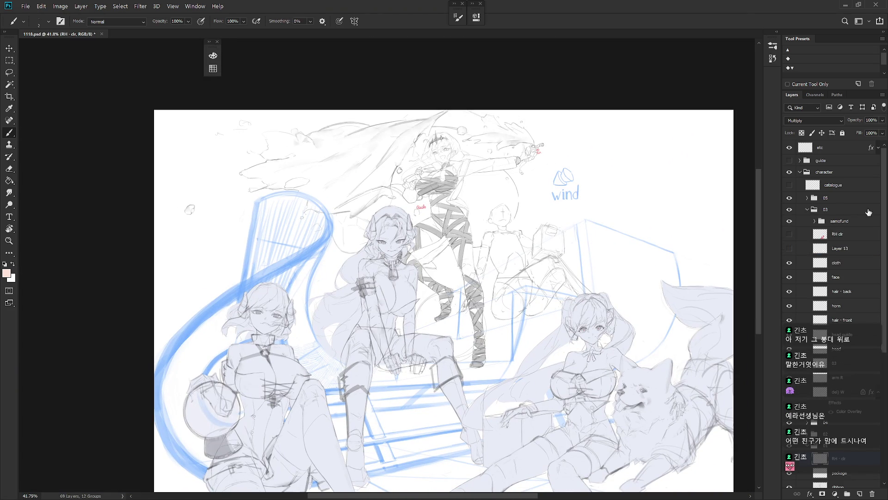
left_click(790, 234)
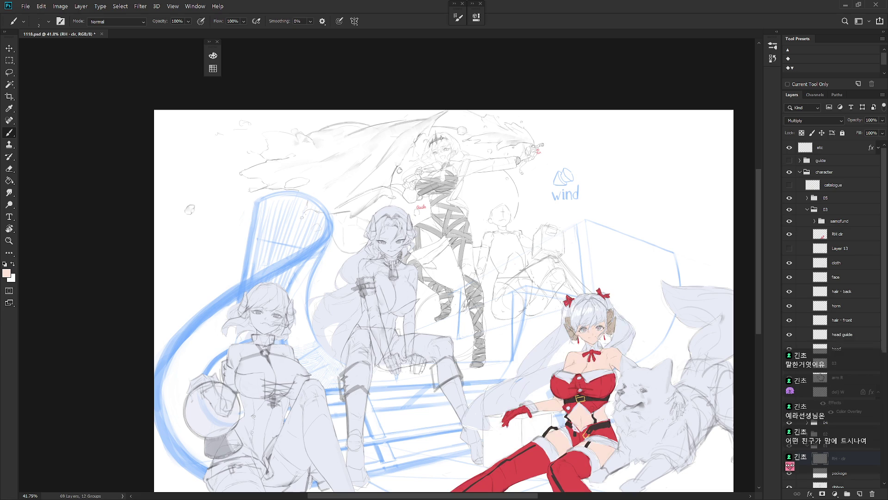
left_click(808, 209)
left_click(807, 198)
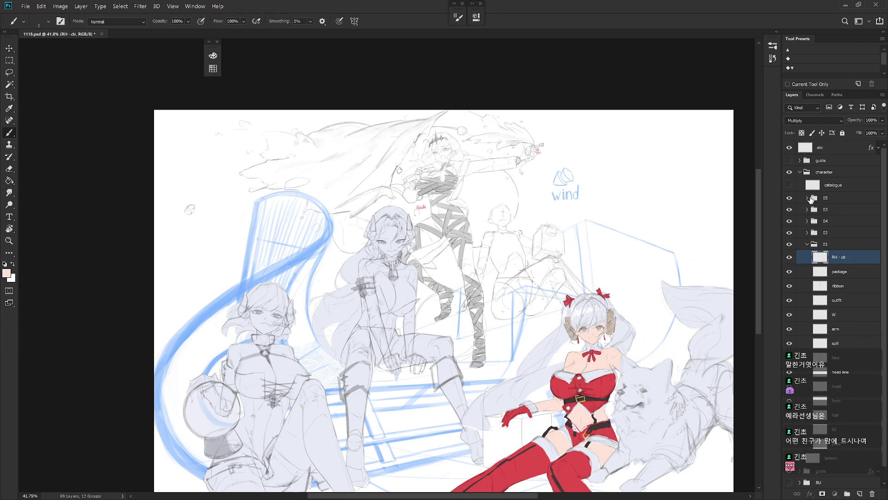
left_click(789, 222)
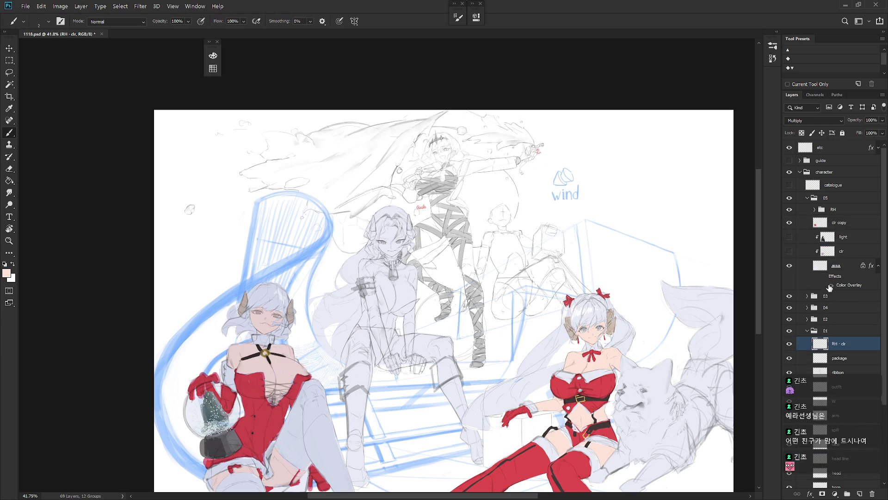
left_click(824, 277)
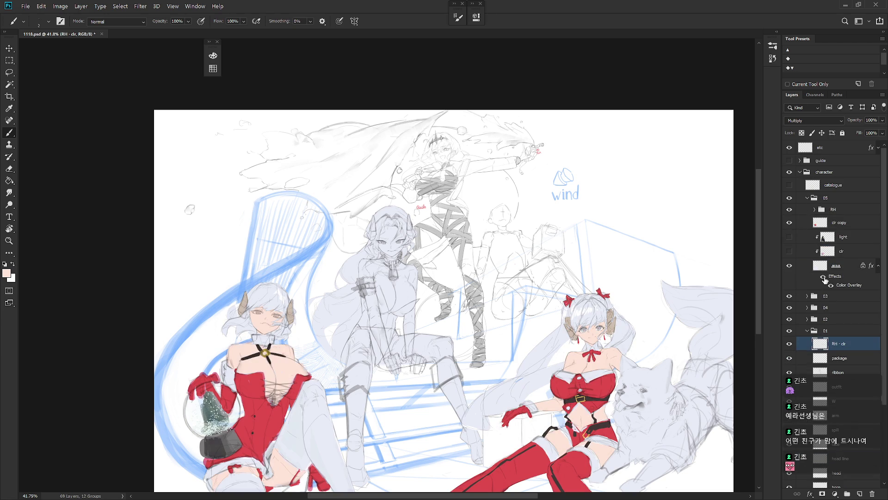
left_click(808, 198)
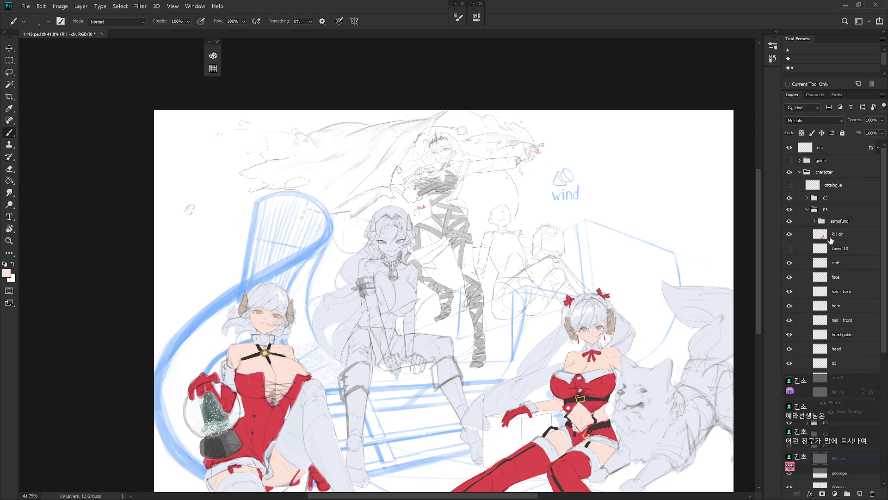
- Show the middle character's colour layer and layer W's colour overlay in group 04
left_click(807, 221)
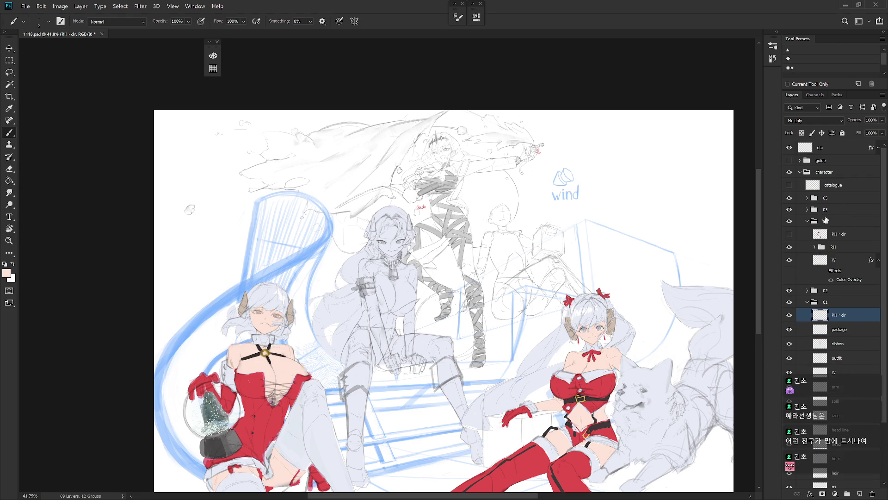
left_click(789, 234)
left_click(823, 271)
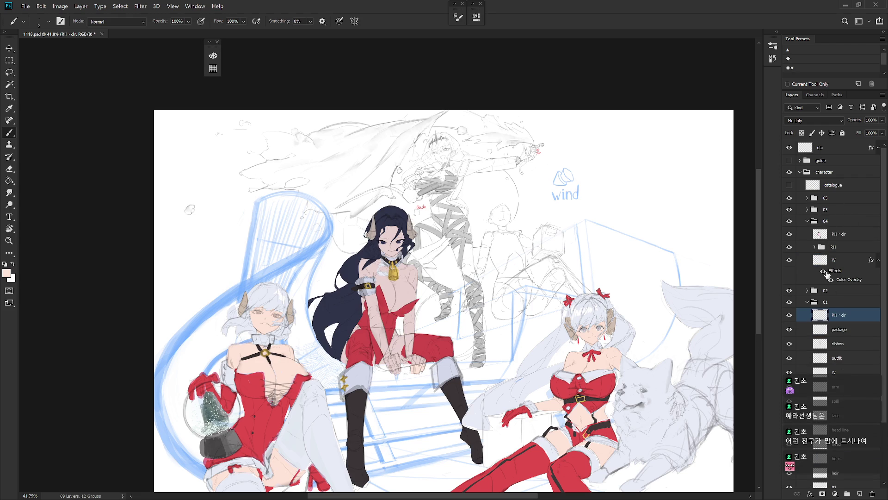
left_click(807, 221)
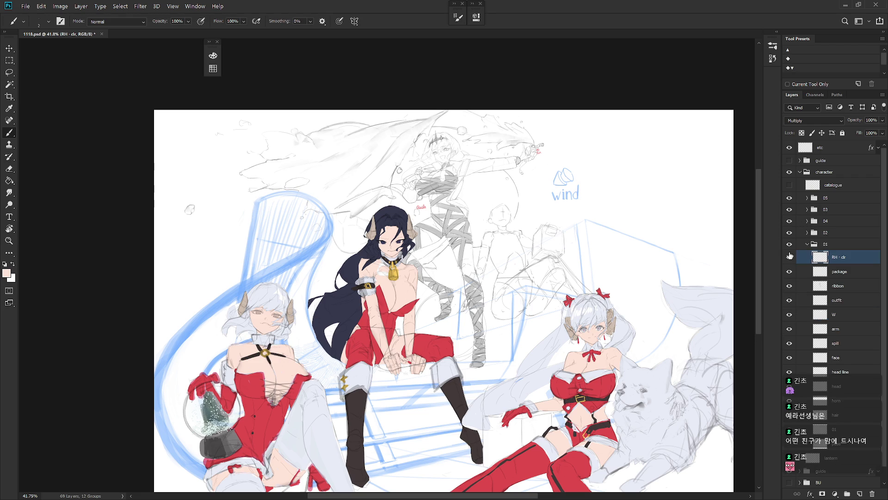
left_click_drag(509, 308, 536, 304)
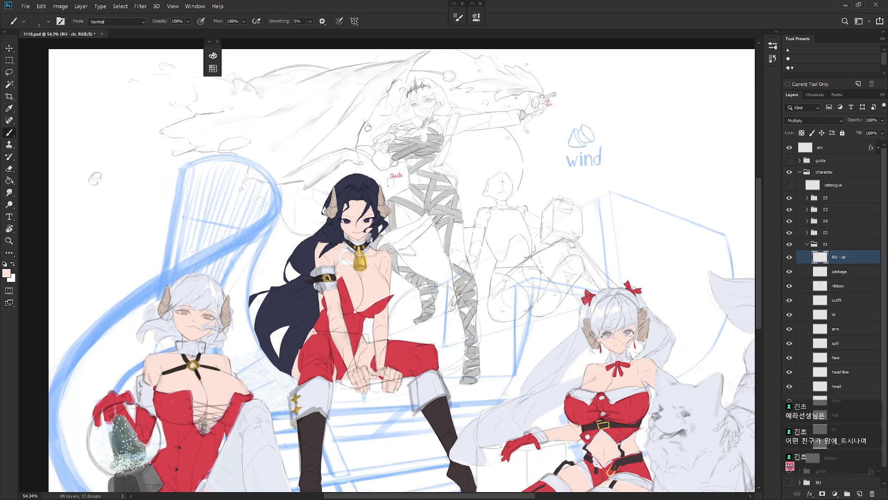
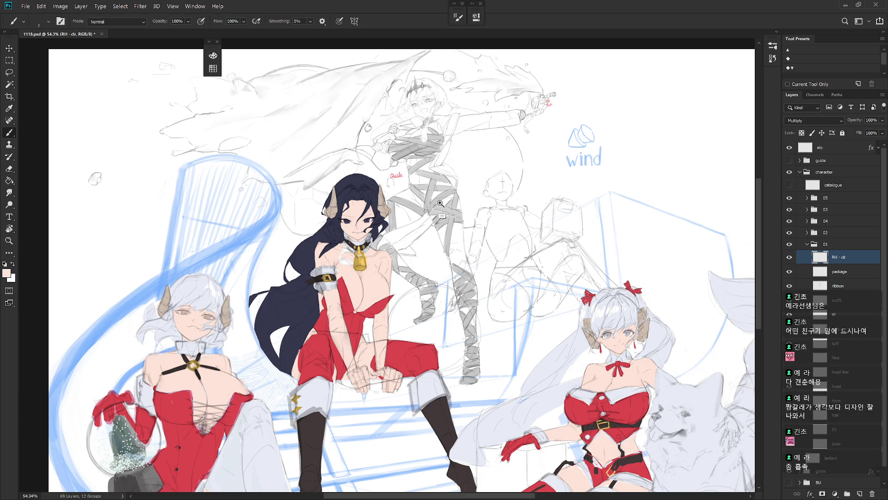
- Lasso the skin gaps between the bandages along the upper leg
scroll(440, 202, "up", 4)
key("l")
left_click_drag(434, 245, 462, 231)
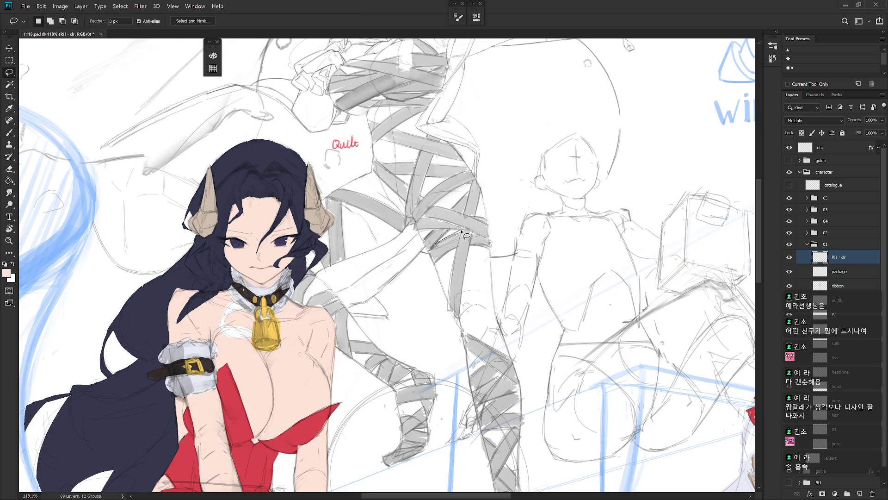
mouse_move(495, 200)
left_mouse_down()
mouse_move(479, 187)
mouse_move(477, 221)
mouse_move(485, 213)
left_mouse_up()
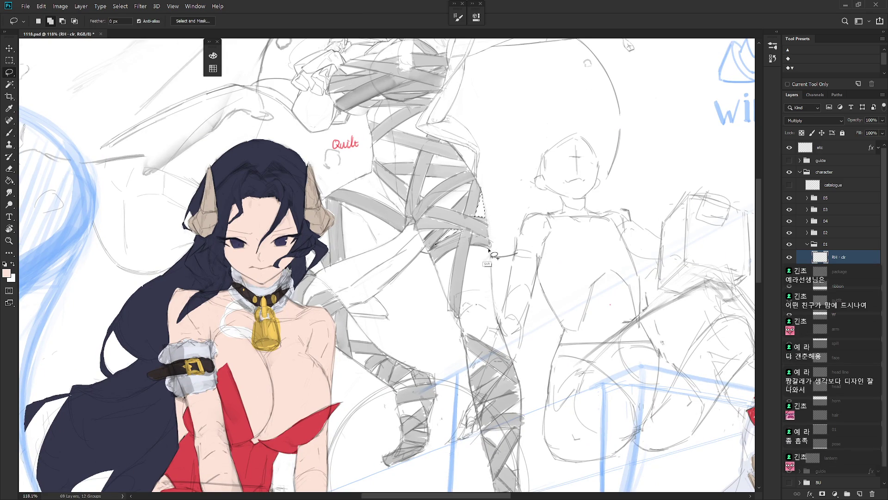
mouse_move(471, 248)
left_mouse_down()
mouse_move(458, 326)
mouse_move(508, 359)
mouse_move(490, 248)
left_mouse_up()
scroll(464, 323, "down", 2)
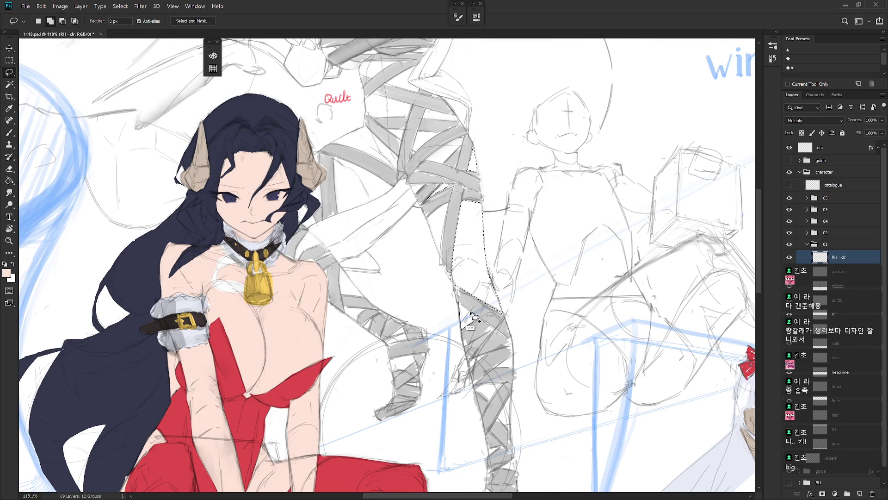
mouse_move(469, 296)
left_mouse_down()
mouse_move(481, 370)
mouse_move(484, 358)
mouse_move(476, 366)
mouse_move(511, 352)
mouse_move(502, 369)
mouse_move(515, 374)
mouse_move(512, 367)
left_mouse_up()
key("shift")
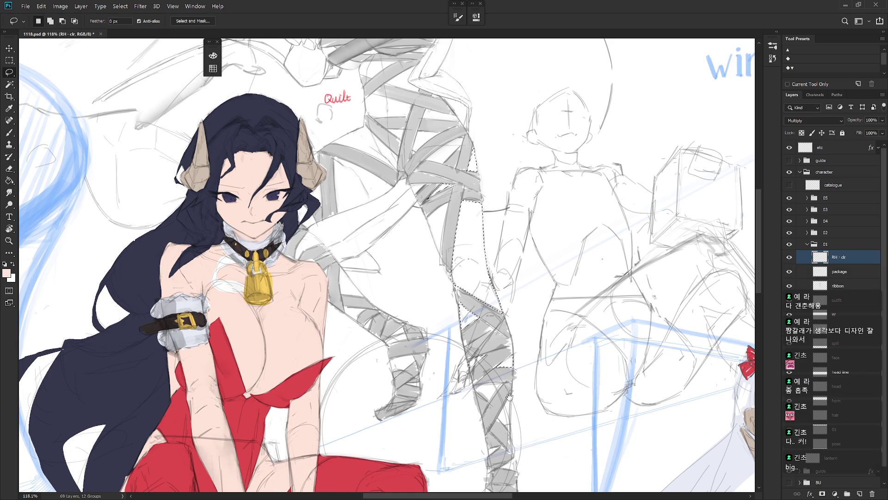
scroll(517, 372, "down", 1)
mouse_move(485, 368)
left_mouse_down()
mouse_move(497, 372)
mouse_move(511, 358)
mouse_move(493, 367)
mouse_move(513, 360)
mouse_move(481, 332)
mouse_move(478, 372)
mouse_move(483, 345)
mouse_move(491, 362)
mouse_move(481, 367)
left_mouse_up()
- Add the lower bandage gaps to the selection and fill it with skin colour
scroll(481, 332, "down", 3)
scroll(482, 320, "up", 2)
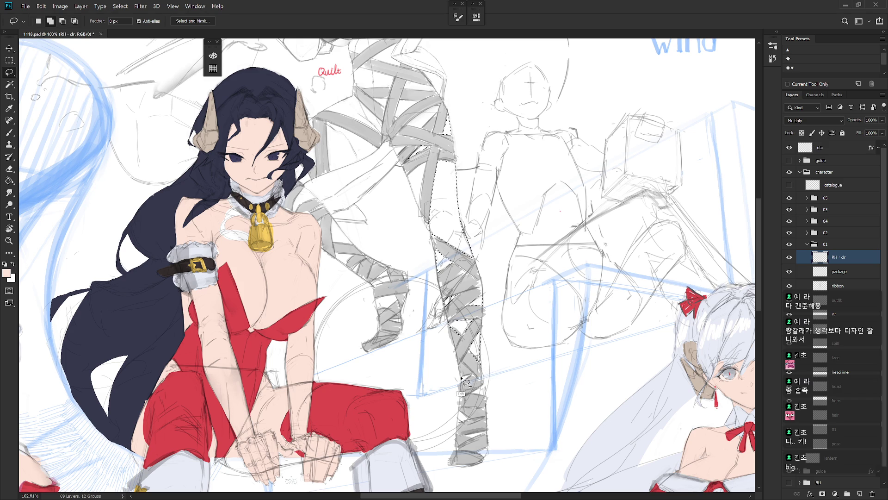
mouse_move(484, 386)
left_mouse_down()
mouse_move(486, 407)
mouse_move(458, 419)
mouse_move(488, 433)
mouse_move(471, 441)
mouse_move(482, 438)
mouse_move(477, 452)
mouse_move(491, 452)
left_mouse_up()
key("ctrl+d")
key("ctrl+shift+d")
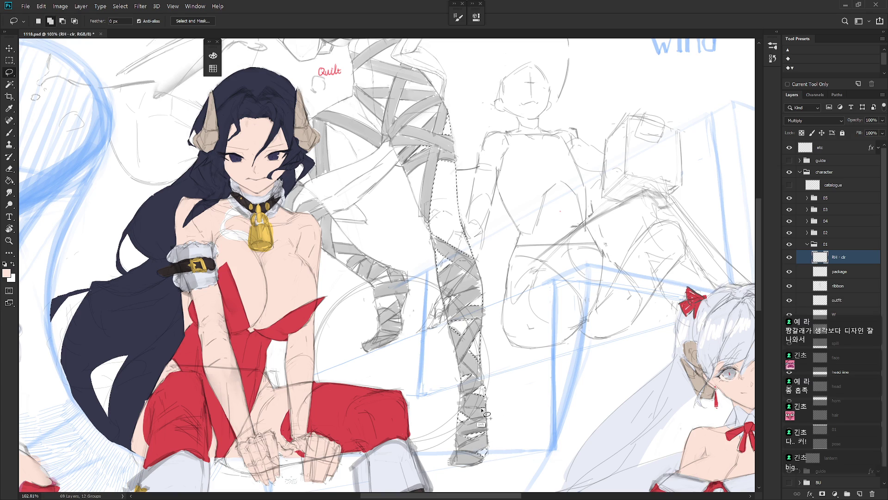
key("alt+BackSpace")
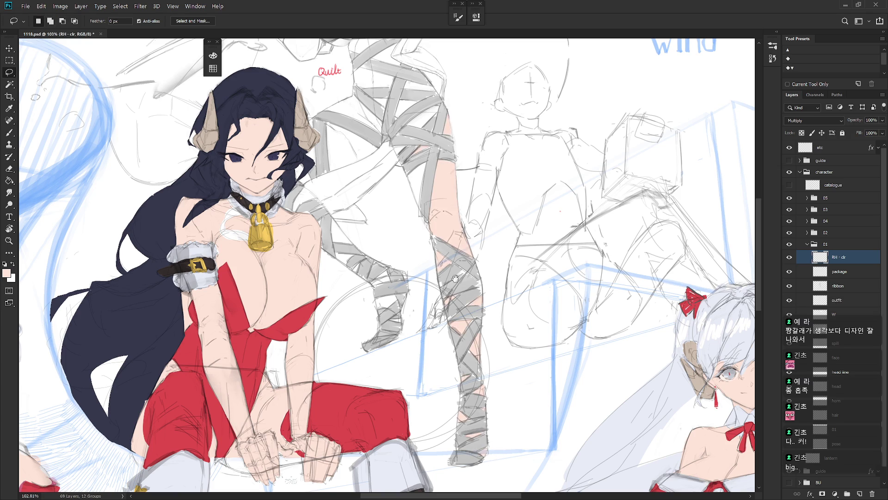
- Fill one more skin gap along the leg and deselect
scroll(472, 400, "up", 5)
mouse_move(429, 337)
left_mouse_down()
mouse_move(436, 366)
mouse_move(440, 350)
mouse_move(423, 342)
left_mouse_up()
key("alt+BackSpace")
key("ctrl+d")
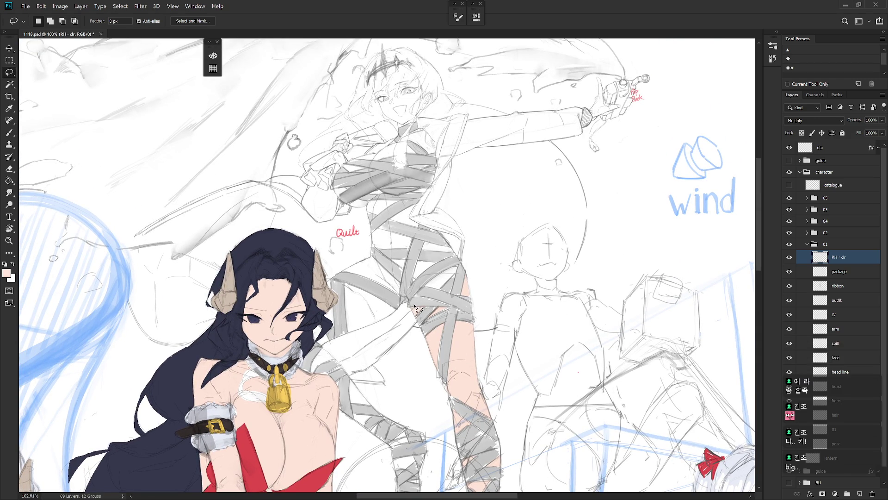
mouse_move(442, 287)
left_mouse_down()
mouse_move(456, 274)
mouse_move(425, 300)
left_mouse_up()
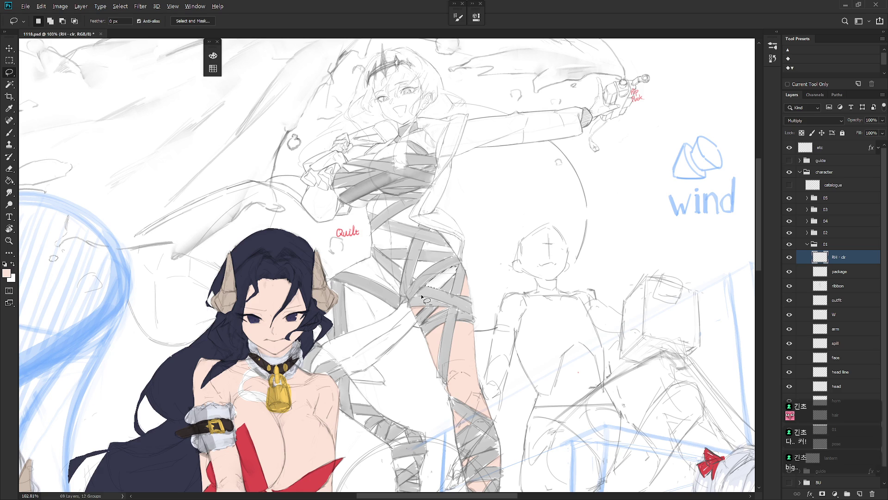
mouse_move(422, 260)
left_mouse_down()
mouse_move(418, 283)
mouse_move(434, 265)
mouse_move(393, 259)
mouse_move(402, 268)
mouse_move(406, 260)
left_mouse_up()
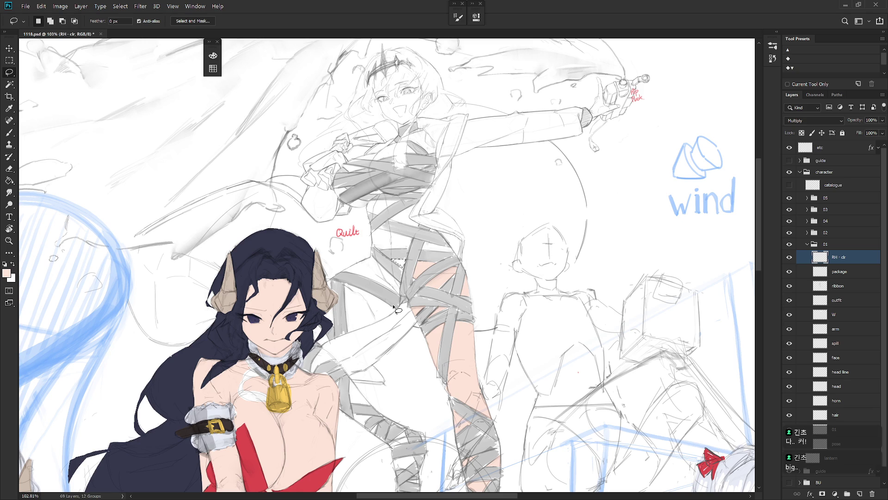
scroll(447, 298, "up", 2)
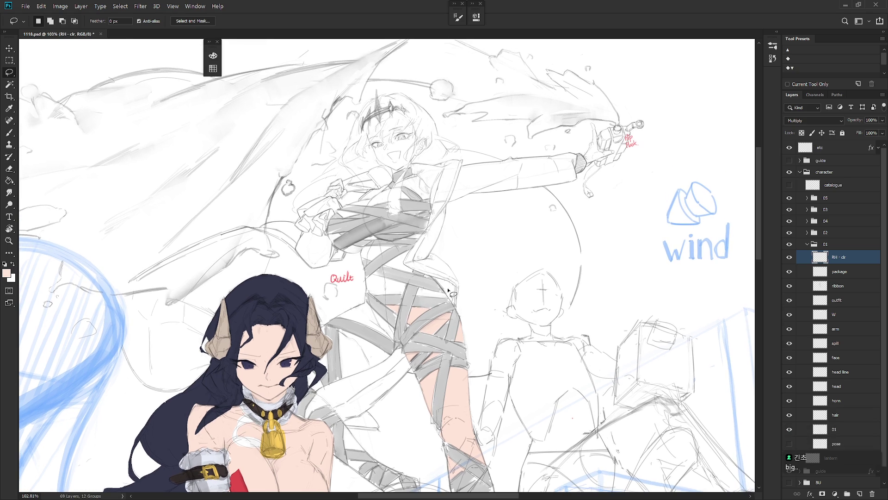
mouse_move(418, 290)
left_mouse_down()
mouse_move(417, 298)
mouse_move(439, 287)
left_mouse_up()
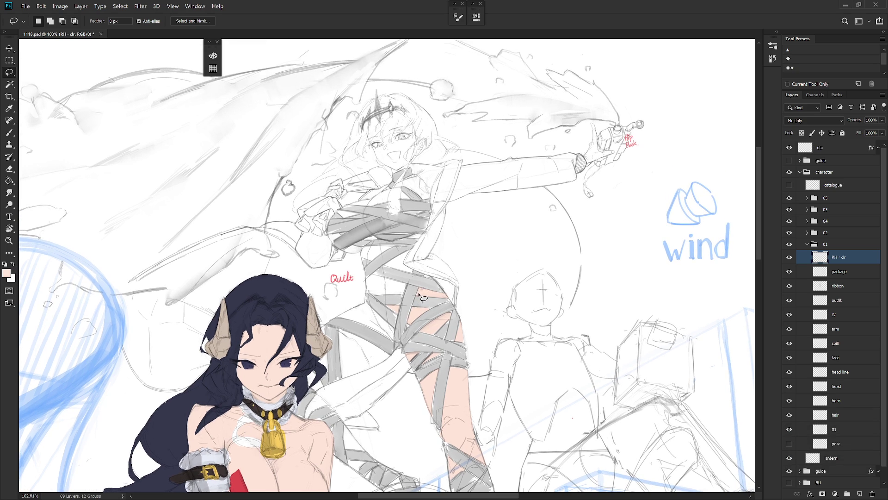
left_click_drag(481, 319, 364, 295)
mouse_move(353, 260)
left_mouse_down()
mouse_move(370, 293)
mouse_move(382, 292)
mouse_move(380, 280)
mouse_move(354, 260)
mouse_move(396, 290)
mouse_move(387, 265)
left_mouse_up()
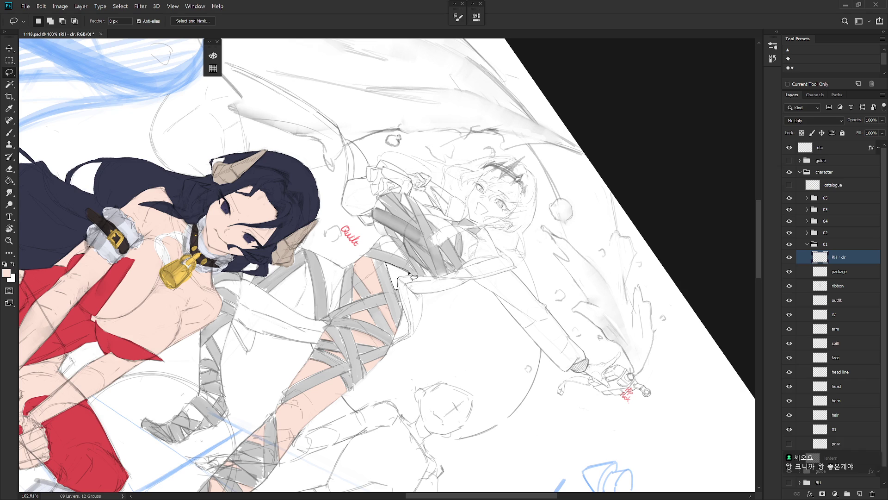
- Rotate the canvas view to an easier angle for tracing the torso
key("r")
mouse_move(402, 277)
left_mouse_down()
mouse_move(399, 289)
mouse_move(407, 288)
left_mouse_up()
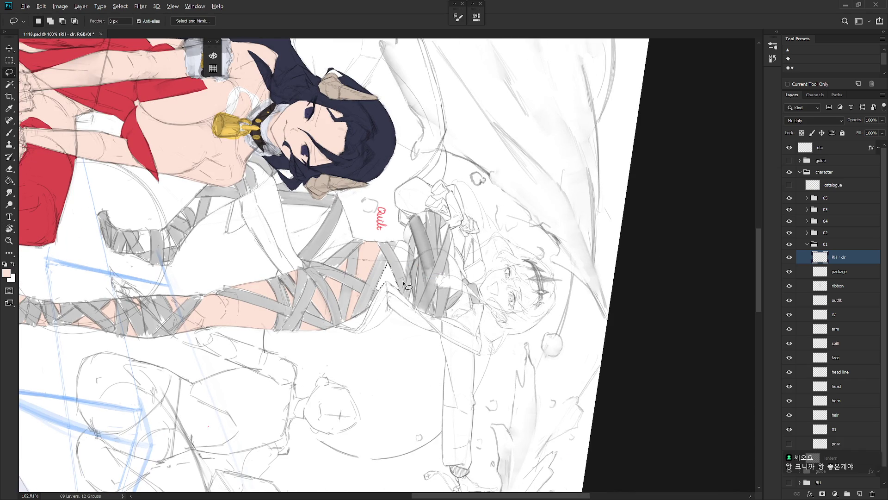
key("r")
key("Escape")
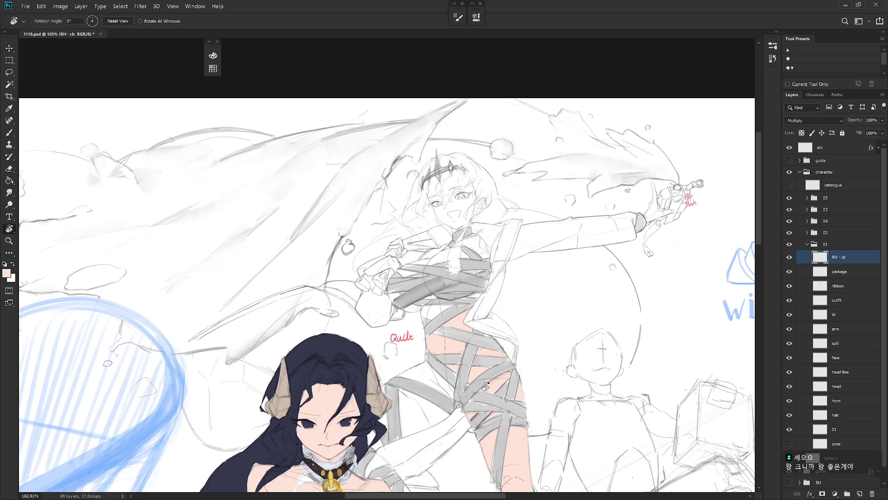
mouse_move(486, 387)
left_mouse_down()
mouse_move(448, 281)
mouse_move(440, 296)
mouse_move(468, 272)
mouse_move(426, 294)
mouse_move(443, 268)
left_mouse_up()
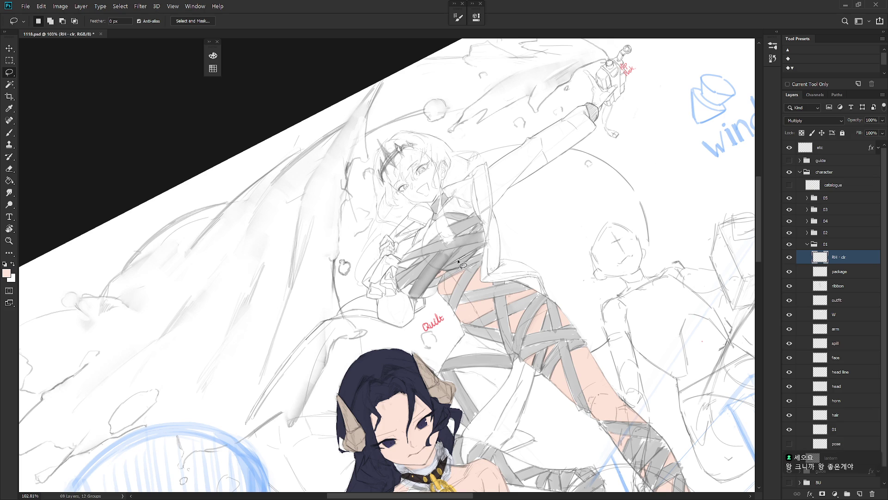
- Fill a small skin gap on the torso with skin colour and deselect
mouse_move(451, 264)
left_mouse_down()
mouse_move(485, 231)
mouse_move(497, 273)
mouse_move(477, 292)
mouse_move(461, 283)
mouse_move(467, 270)
mouse_move(467, 290)
mouse_move(455, 269)
mouse_move(466, 277)
mouse_move(440, 277)
mouse_move(465, 290)
left_mouse_up()
key("alt+BackSpace")
key("r")
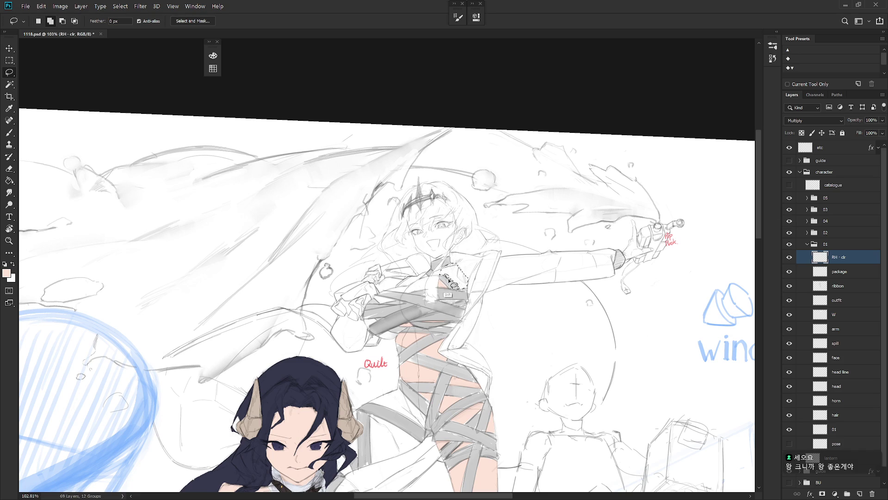
key("alt+BackSpace")
key("ctrl+d")
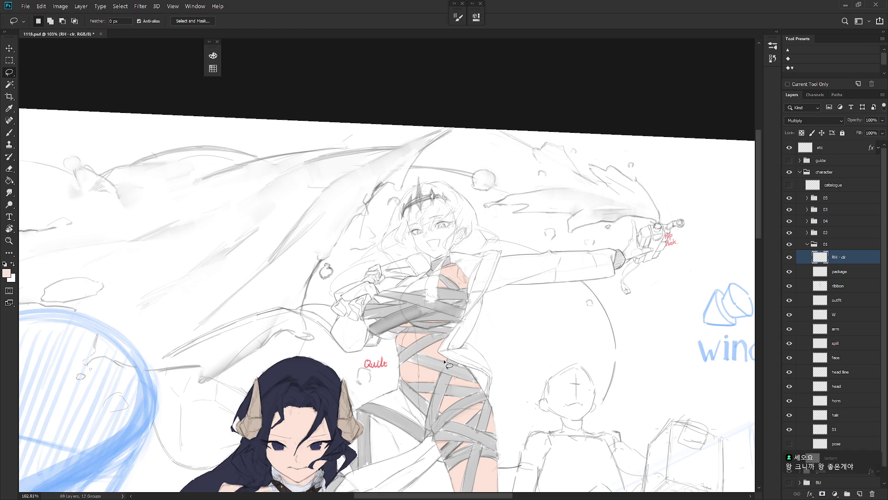
- Outline a skin gap across the chest, redrawing the selection until it fits
scroll(445, 292, "up", 1)
left_click_drag(444, 285, 424, 304)
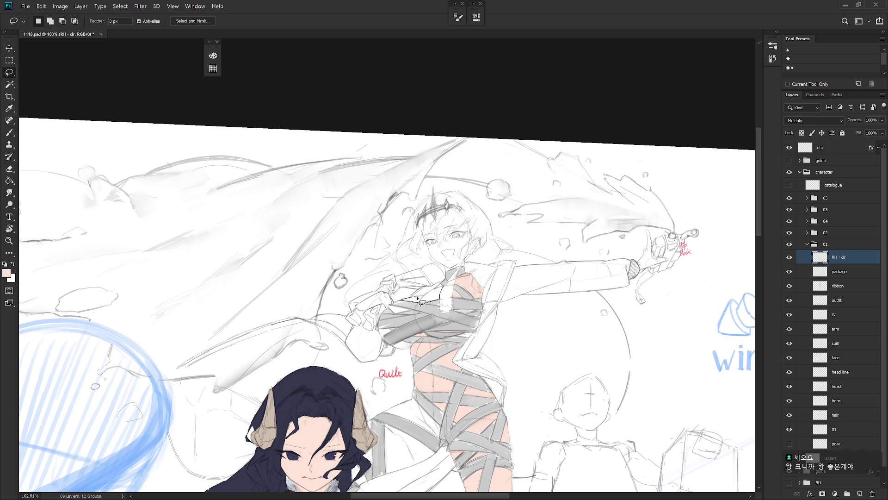
left_click_drag(423, 298, 443, 284)
left_click(453, 286)
mouse_move(389, 305)
left_mouse_down()
mouse_move(396, 314)
mouse_move(408, 310)
mouse_move(385, 308)
left_mouse_up()
left_click(385, 309)
mouse_move(381, 337)
left_mouse_down()
mouse_move(391, 333)
mouse_move(348, 329)
left_mouse_up()
key("r")
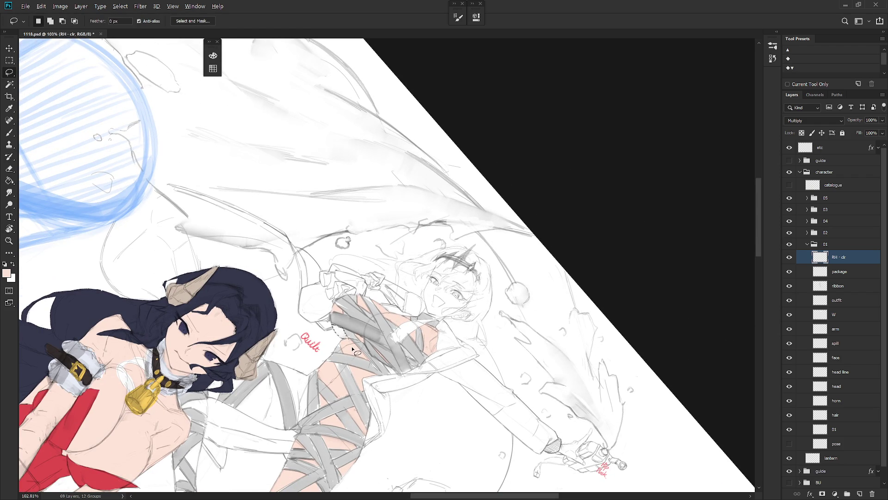
scroll(523, 370, "down", 6)
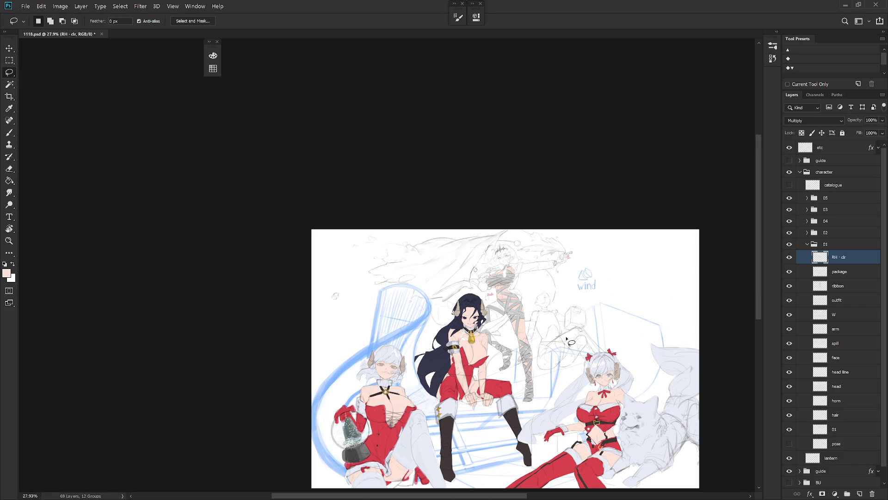
left_click_drag(525, 295, 537, 288)
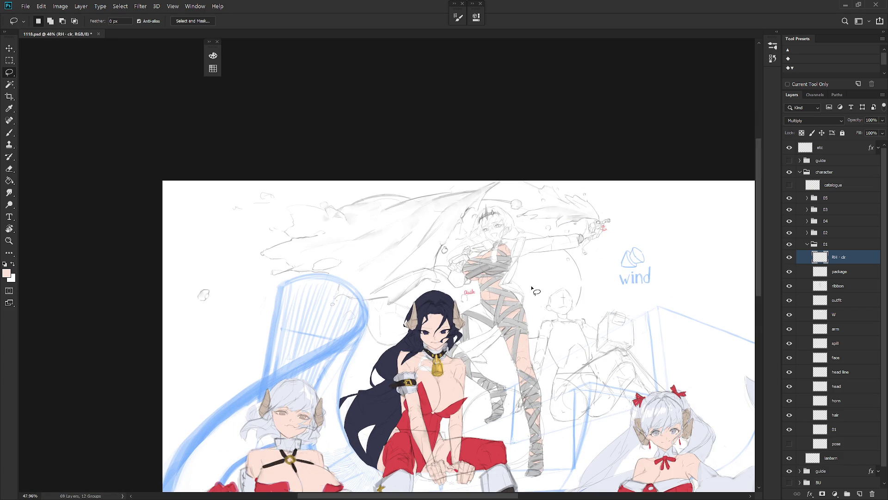
left_click(802, 133)
left_click(837, 199)
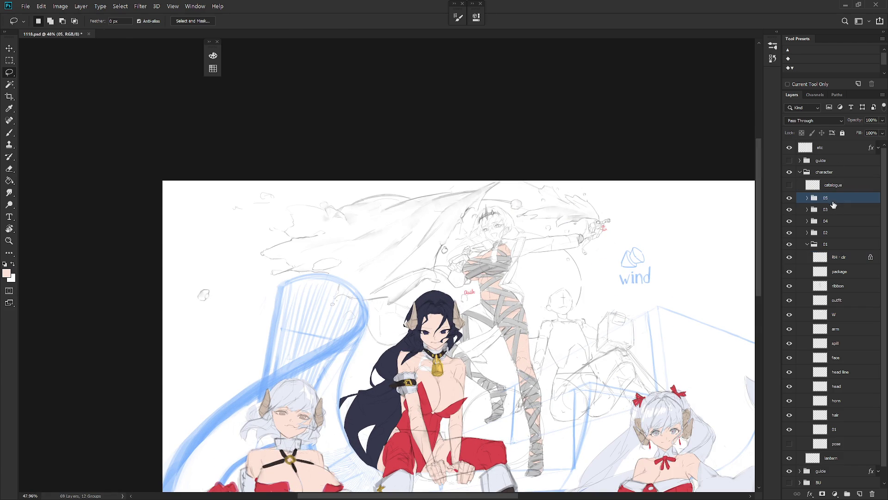
key("b")
left_click(450, 386, "alt")
left_click(451, 388, "alt")
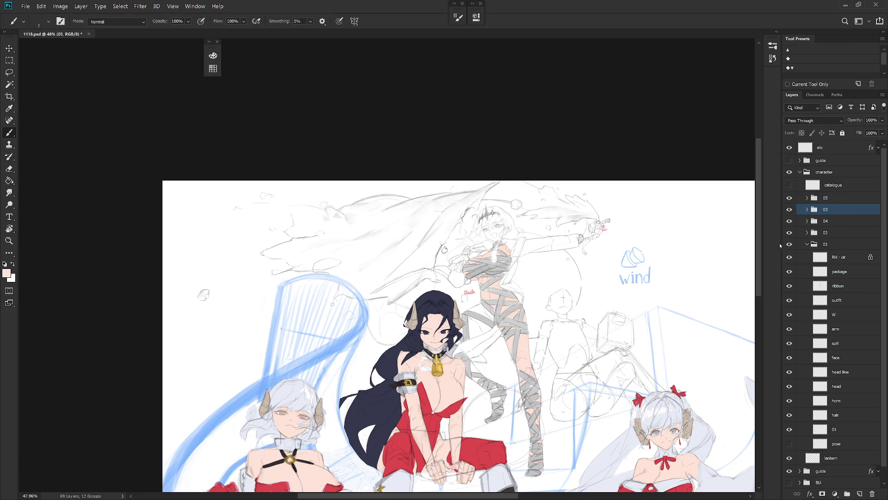
left_click(832, 224)
left_click(459, 391, "alt")
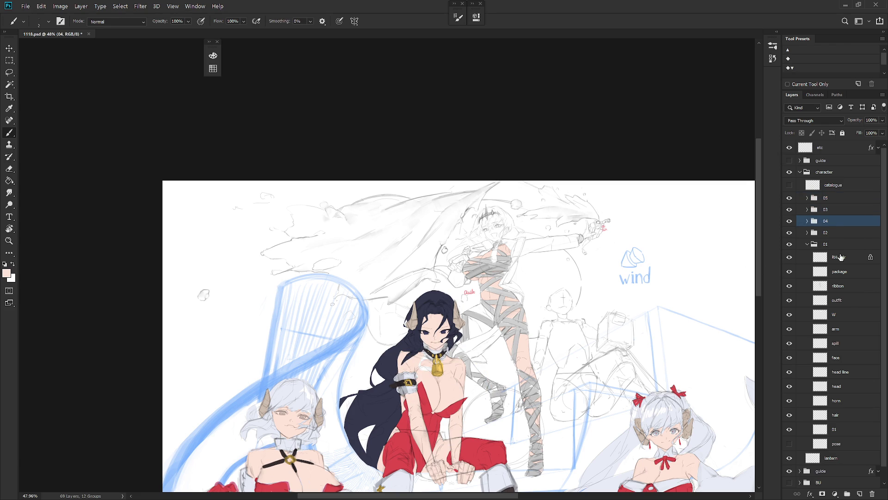
left_click(835, 258)
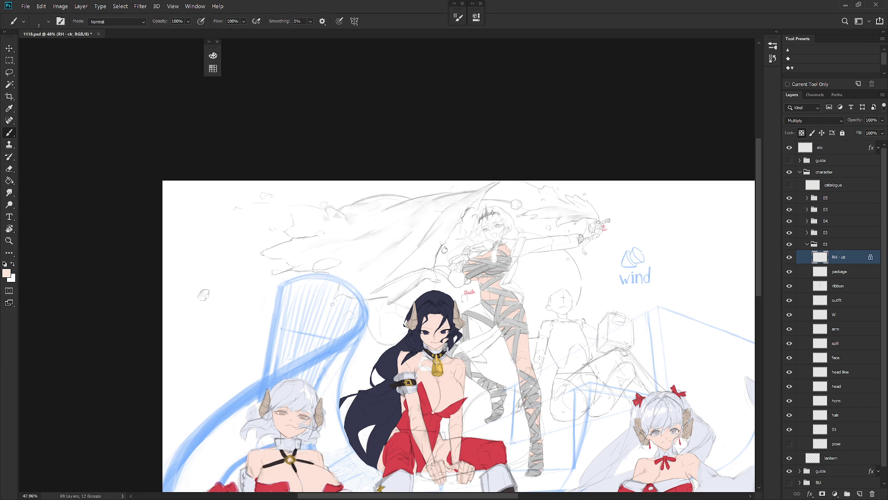
scroll(472, 343, "up", 5)
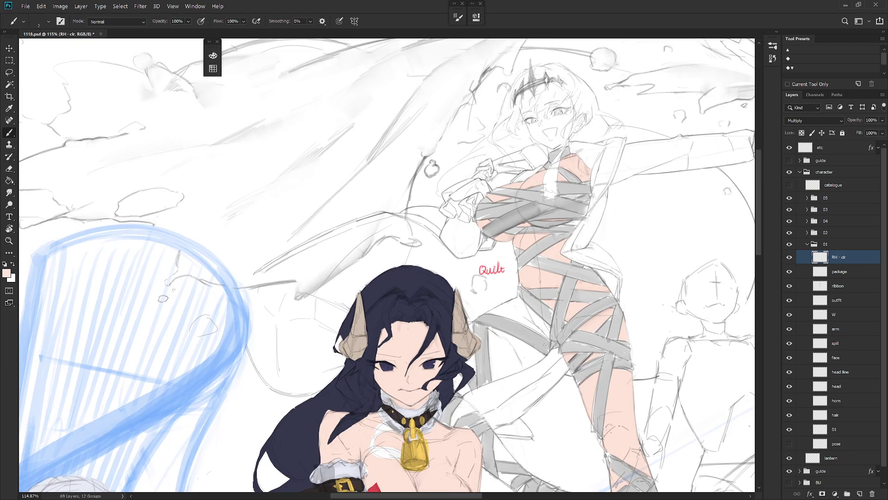
- Browse the layers inside character groups 03 and 04
key("l")
mouse_move(552, 354)
left_mouse_down()
mouse_move(530, 316)
mouse_move(512, 324)
mouse_move(522, 361)
mouse_move(525, 333)
mouse_move(515, 329)
left_mouse_up()
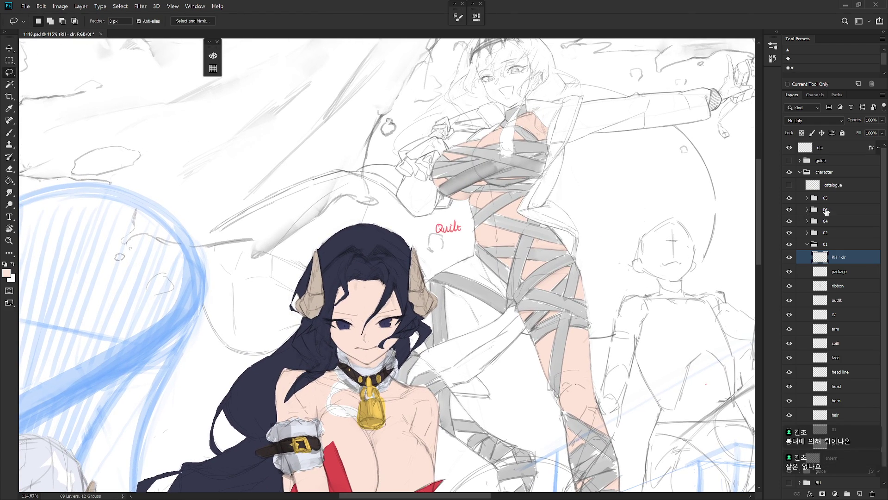
left_click(807, 210)
left_click(855, 234)
left_click(808, 210)
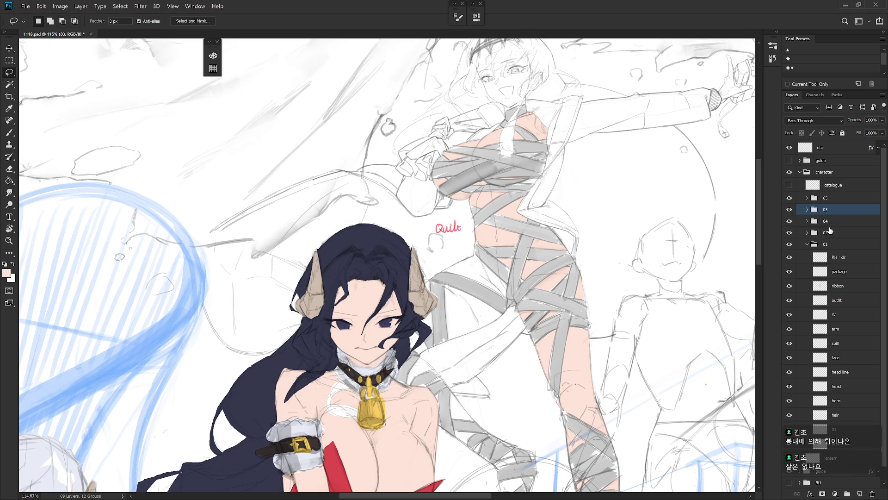
left_click(808, 221)
left_click(819, 235)
key("b")
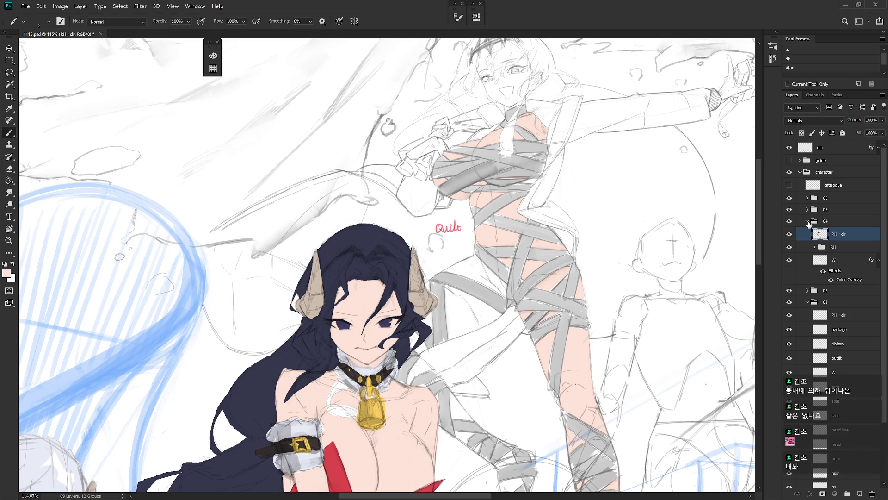
left_click(808, 221)
- Reselect the RH · clr layer in group 01 and switch to the Lasso tool
left_click(853, 258)
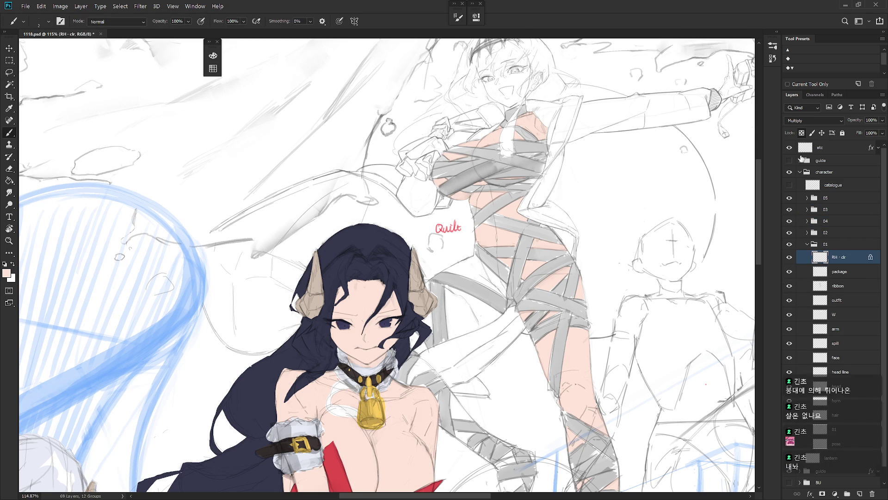
left_click_drag(677, 219, 649, 258)
scroll(501, 336, "down", 3)
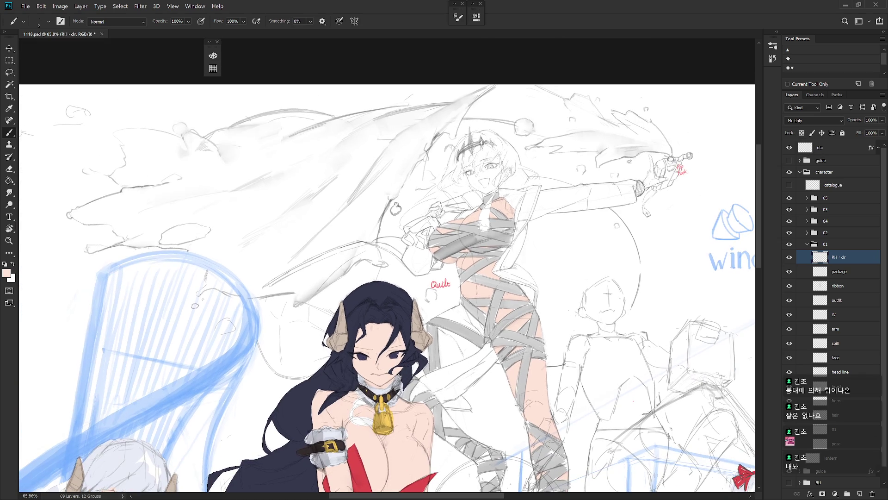
key("l")
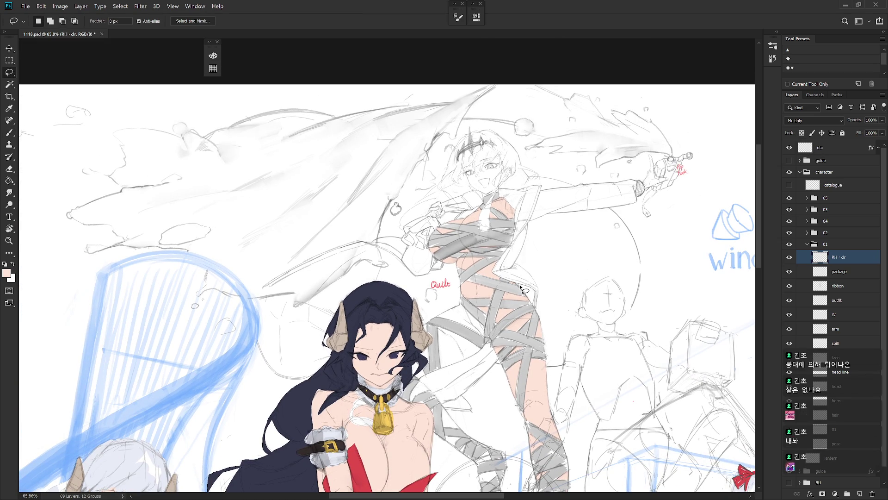
scroll(520, 284, "up", 1)
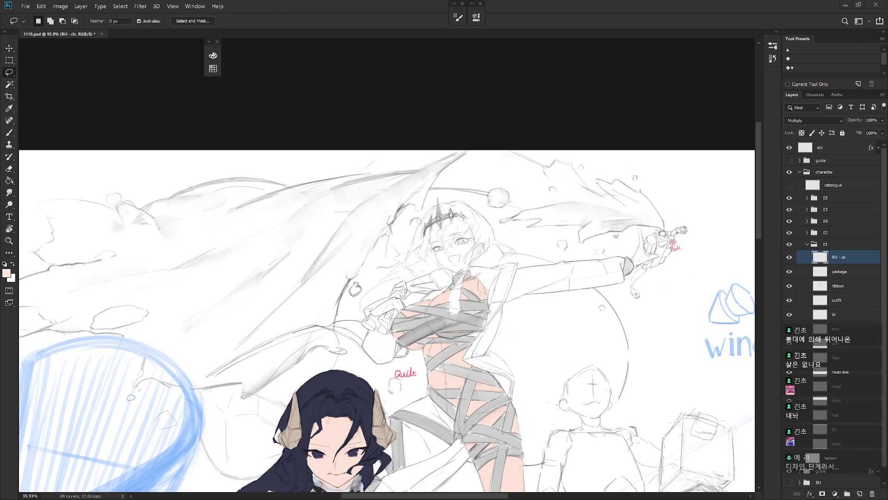
- Fill the open mouth with peach skin colour using a polygonal outline
scroll(469, 238, "up", 10)
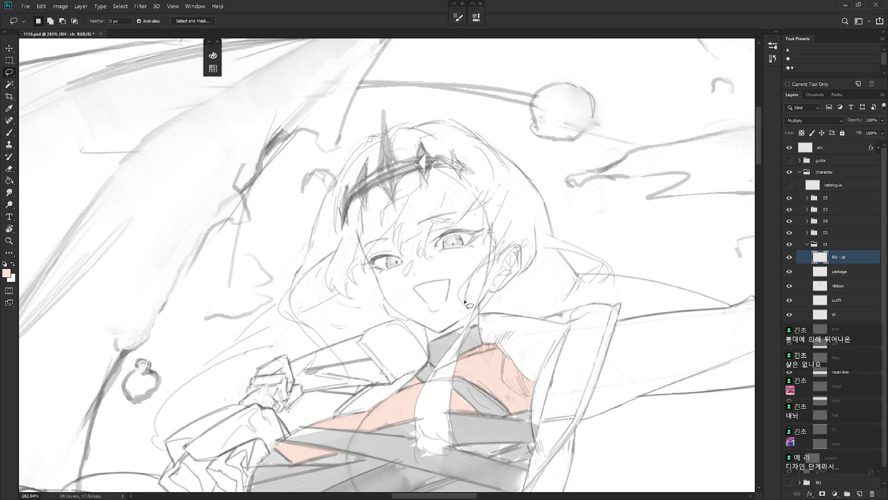
left_click(428, 343, "alt")
left_click(467, 327, "alt")
left_click(472, 309, "alt")
left_click(457, 296, "alt")
left_click(446, 294, "alt")
left_click(444, 306, "alt")
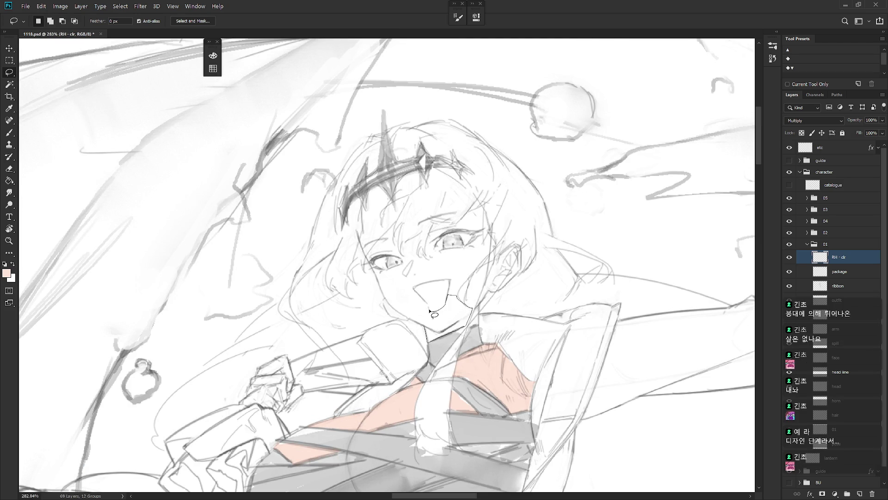
mouse_move(415, 288)
left_mouse_down()
mouse_move(445, 280)
mouse_move(449, 296)
mouse_move(461, 298)
mouse_move(466, 284)
mouse_move(421, 270)
mouse_move(404, 309)
mouse_move(409, 324)
mouse_move(419, 322)
left_mouse_up()
key("alt+BackSpace")
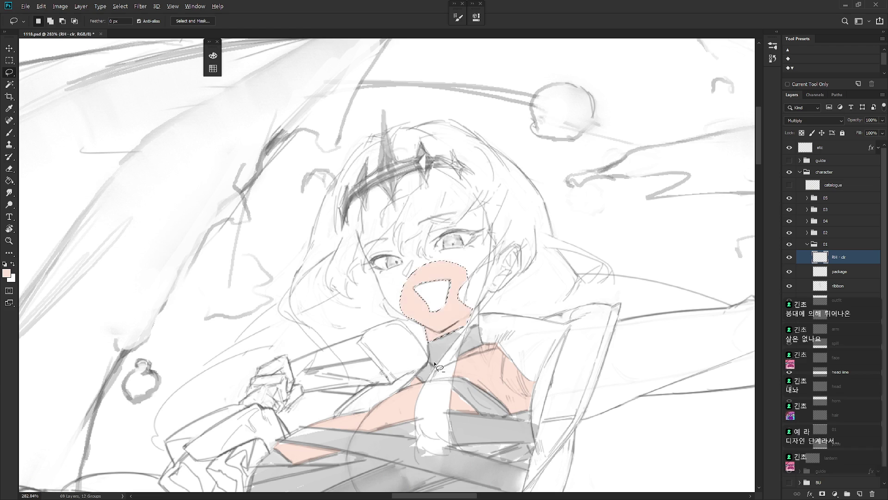
- Fill the cheek and forehead area of the face with skin colour
mouse_move(489, 265)
left_mouse_down()
mouse_move(478, 271)
mouse_move(472, 318)
mouse_move(489, 267)
mouse_move(499, 273)
mouse_move(485, 283)
mouse_move(488, 263)
mouse_move(470, 289)
mouse_move(465, 281)
mouse_move(490, 236)
left_mouse_up()
mouse_move(487, 254)
left_mouse_down()
mouse_move(476, 201)
mouse_move(452, 226)
mouse_move(429, 231)
mouse_move(419, 257)
mouse_move(421, 238)
mouse_move(403, 250)
mouse_move(402, 306)
left_mouse_up()
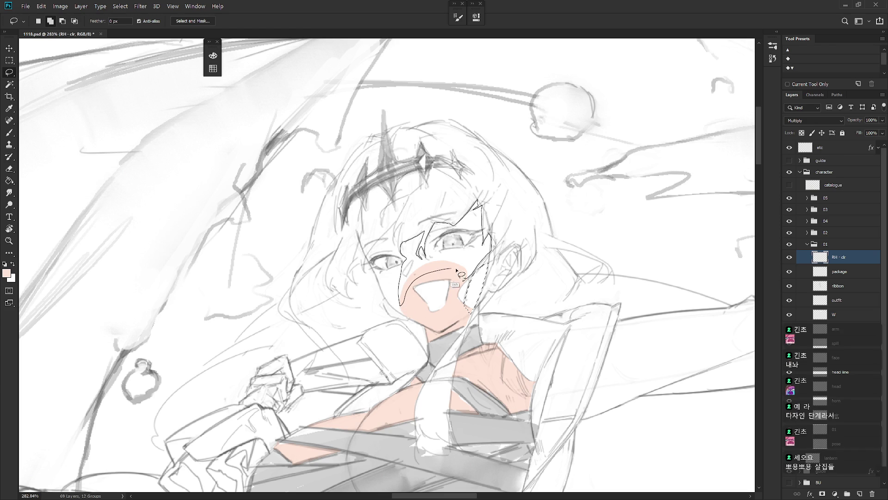
key("alt+BackSpace")
key("ctrl+d")
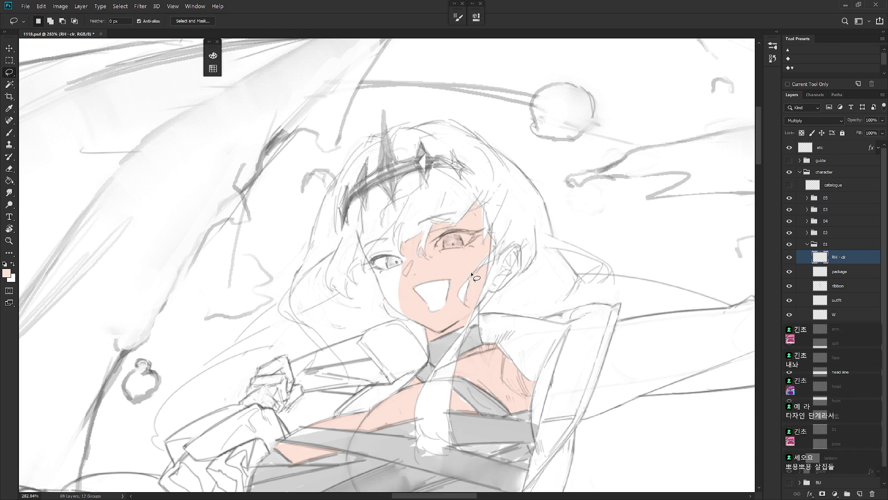
- Outline the other side of the face over the eye, then zoom out
mouse_move(405, 252)
left_mouse_down()
mouse_move(399, 225)
mouse_move(370, 265)
left_mouse_up()
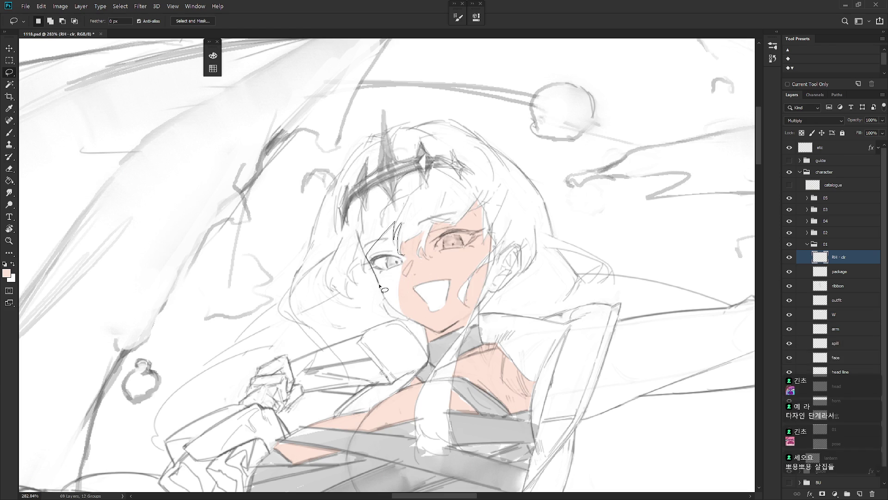
left_click_drag(410, 320, 409, 262)
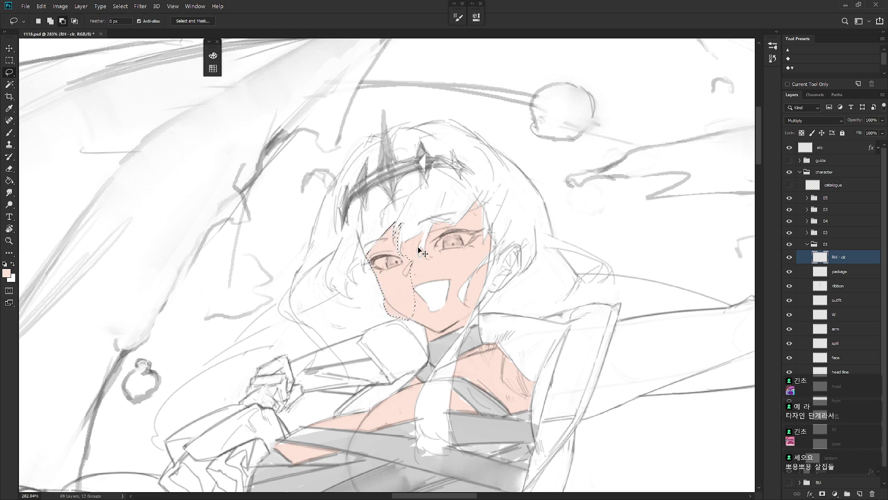
key("ctrl+1")
mouse_move(556, 402)
left_mouse_down()
mouse_move(487, 369)
mouse_move(499, 358)
left_mouse_up()
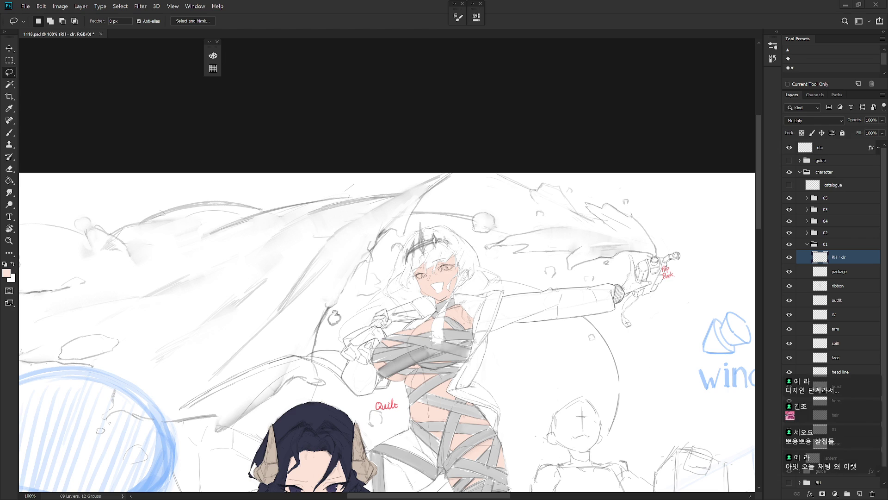
- Fill the hand at the chest with peach skin colour
scroll(435, 254, "up", 2)
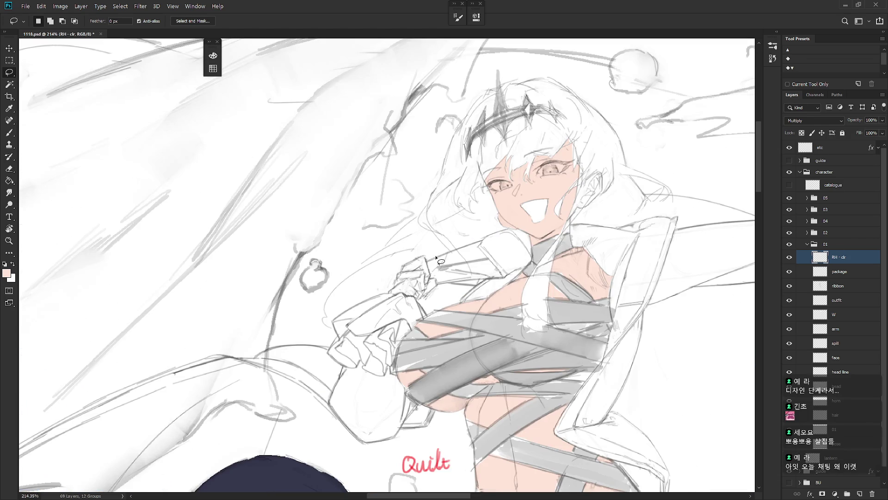
mouse_move(419, 303)
left_mouse_down()
mouse_move(435, 296)
mouse_move(427, 263)
mouse_move(406, 272)
mouse_move(396, 296)
left_mouse_up()
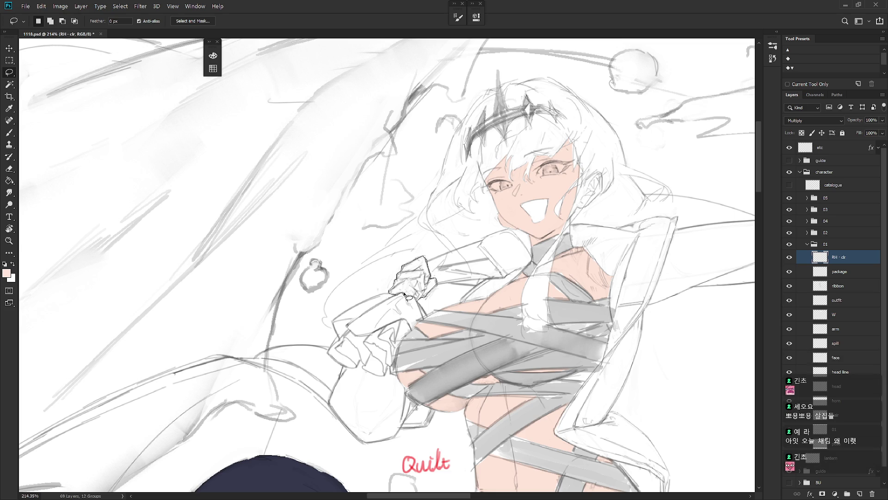
key("alt+BackSpace")
key("ctrl+d")
- Fill the hand holding the hip flask with skin colour
scroll(421, 318, "down", 5)
scroll(462, 318, "right", 5)
scroll(550, 319, "up", 2)
scroll(549, 320, "up", 3)
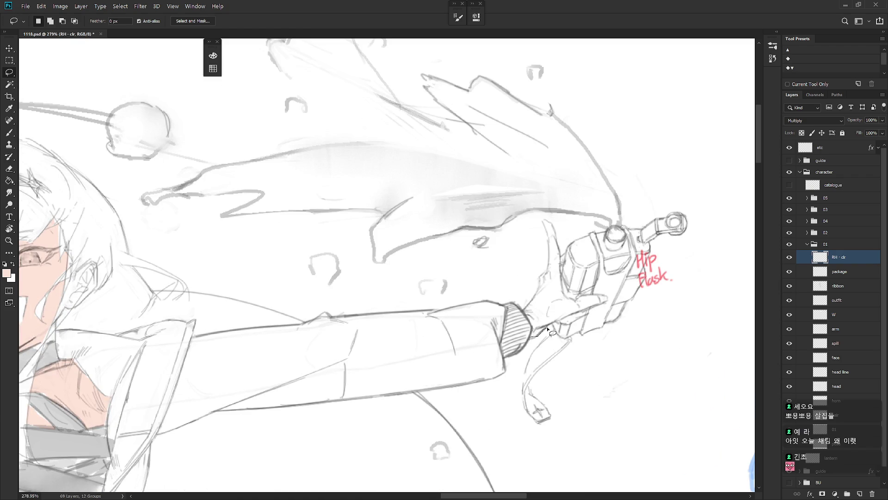
mouse_move(558, 322)
left_mouse_down()
mouse_move(607, 300)
mouse_move(580, 296)
mouse_move(553, 225)
mouse_move(548, 269)
mouse_move(524, 314)
mouse_move(536, 330)
left_mouse_up()
key("alt+BackSpace")
key("ctrl+d")
scroll(528, 347, "down", 8)
scroll(532, 379, "up", 3)
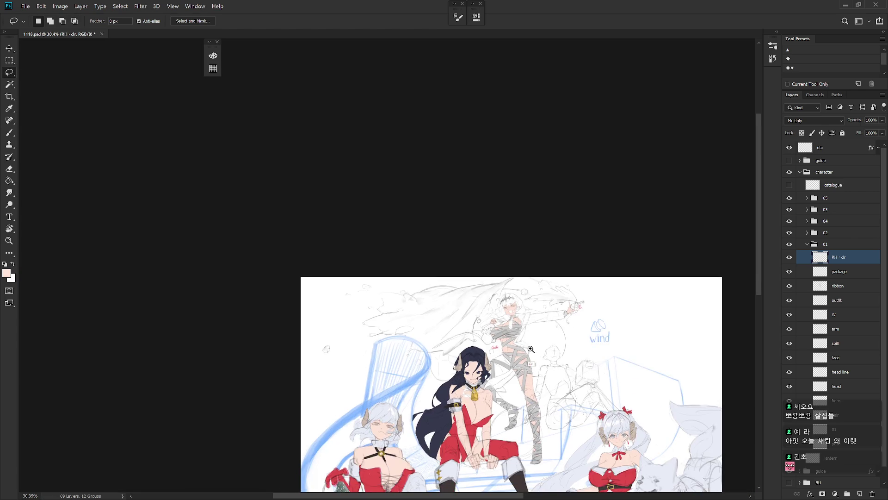
scroll(538, 412, "up", 3)
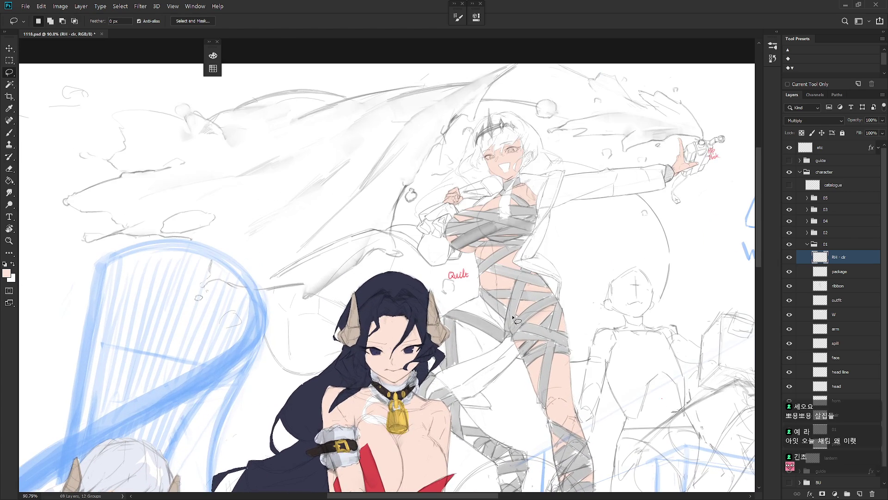
- Hide the dark-haired girl's group and fill a triangle of skin on the hip
left_click(789, 221)
scroll(467, 356, "up", 2)
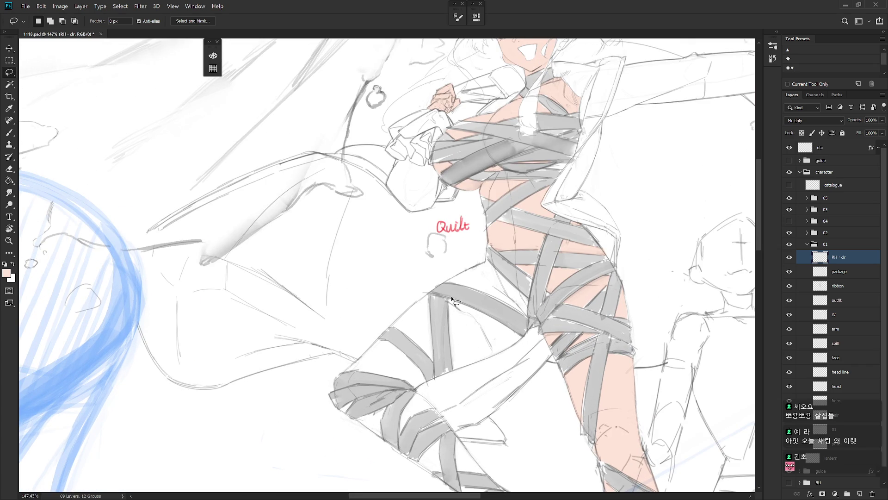
mouse_move(448, 302)
left_mouse_down()
mouse_move(455, 373)
mouse_move(522, 336)
left_mouse_up()
left_click_drag(449, 302, 519, 336)
mouse_move(467, 354)
left_mouse_down()
mouse_move(462, 368)
mouse_move(520, 337)
left_mouse_up()
key("alt+BackSpace")
key("ctrl+d")
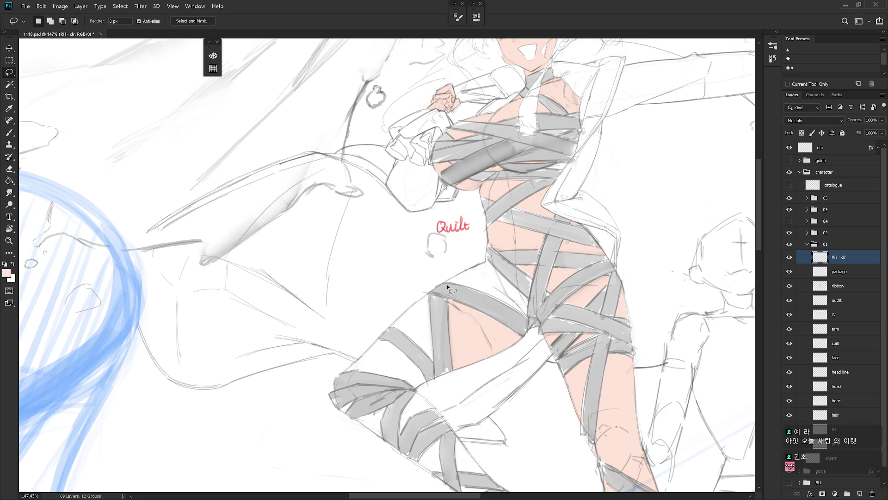
- Fill another bare skin patch on the hip with pink
mouse_move(443, 283)
left_mouse_down()
mouse_move(487, 261)
mouse_move(501, 280)
mouse_move(490, 296)
mouse_move(441, 283)
mouse_move(492, 254)
mouse_move(527, 315)
mouse_move(514, 324)
mouse_move(477, 259)
left_mouse_up()
key("alt")
key("ctrl+d")
left_click_drag(527, 321, 527, 321)
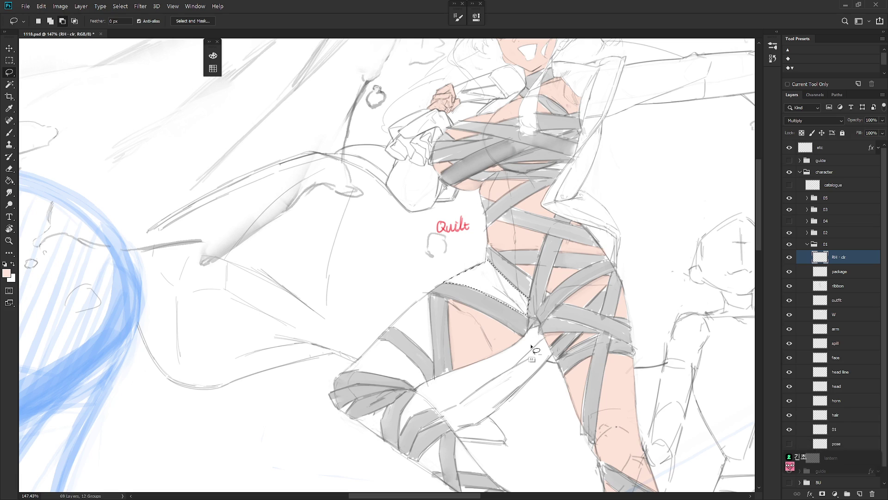
key("alt+BackSpace")
key("ctrl+d")
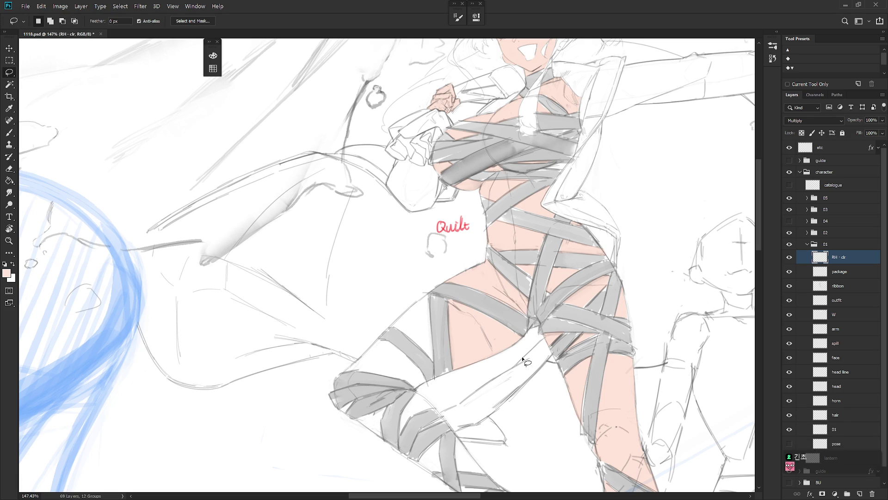
- Fill the skin patches beside the thigh bandage with pink
left_click_drag(429, 298, 434, 360)
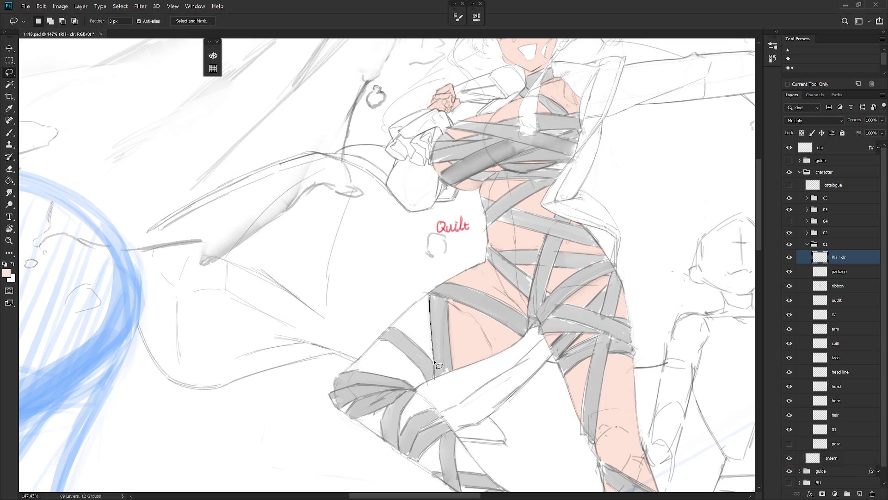
left_click_drag(393, 329, 428, 295)
key("alt+BackSpace")
key("ctrl+d")
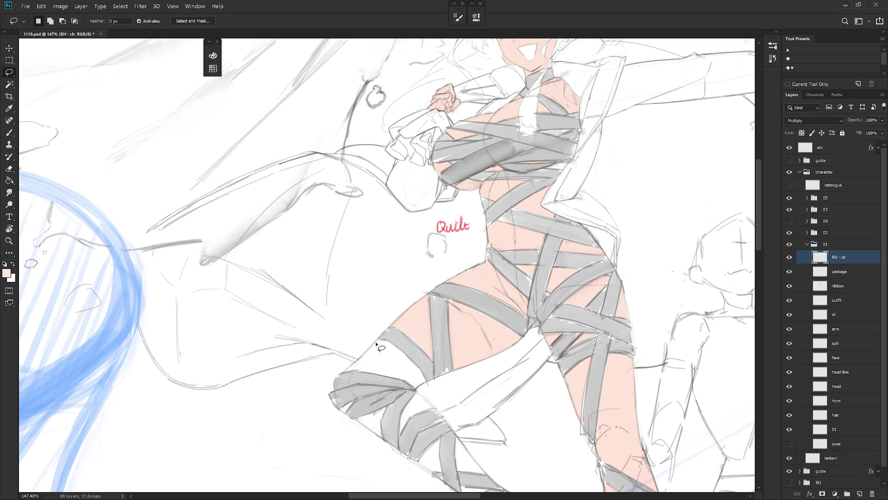
- Fill the skin below the leg bandage and start outlining near the knee
mouse_move(372, 347)
left_mouse_down()
mouse_move(349, 372)
mouse_move(394, 346)
mouse_move(377, 340)
left_mouse_up()
mouse_move(365, 373)
left_mouse_down()
mouse_move(428, 384)
mouse_move(395, 347)
left_mouse_up()
key("alt+BackSpace")
key("ctrl+d")
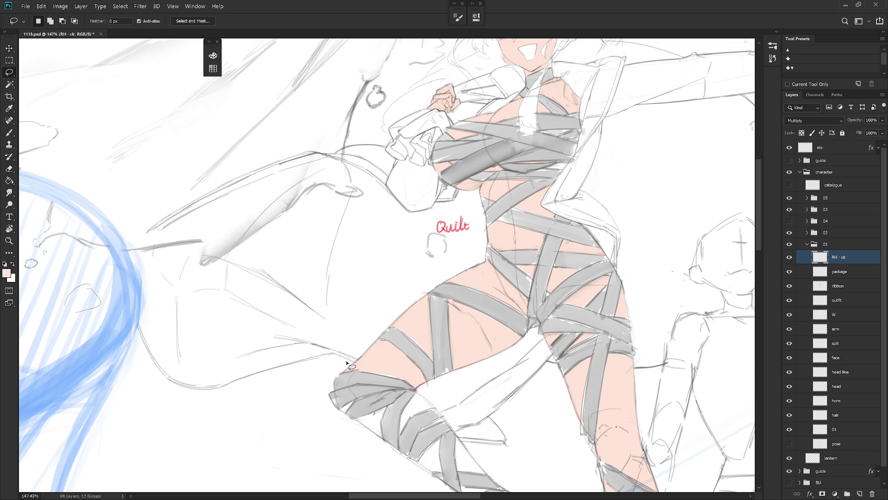
left_click_drag(345, 360, 366, 327)
mouse_move(370, 369)
left_mouse_down()
mouse_move(370, 377)
mouse_move(356, 316)
mouse_move(341, 346)
mouse_move(344, 307)
mouse_move(388, 353)
mouse_move(427, 312)
mouse_move(412, 345)
mouse_move(448, 327)
mouse_move(433, 313)
left_mouse_up()
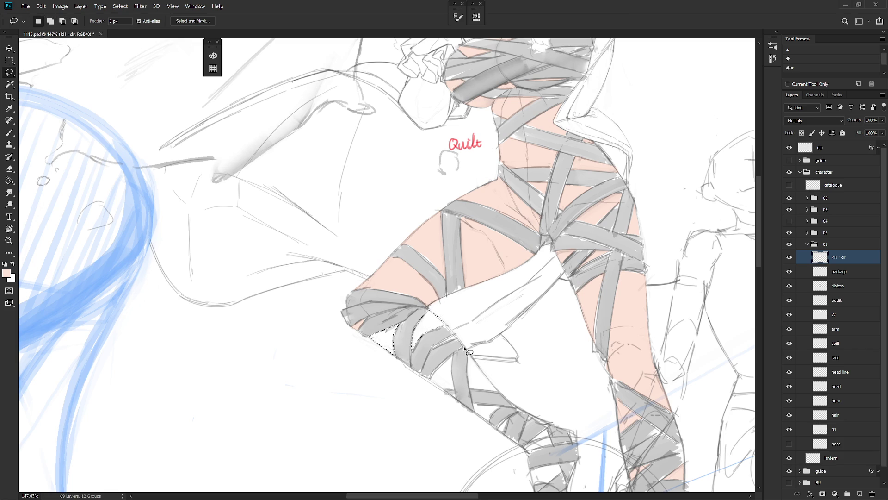
- Outline the bare shin skin between the bandages, then view both legs
left_click_drag(462, 340, 452, 318)
mouse_move(431, 289)
left_mouse_down()
mouse_move(414, 292)
mouse_move(431, 292)
mouse_move(401, 411)
mouse_move(359, 282)
mouse_move(373, 310)
mouse_move(384, 289)
mouse_move(354, 296)
mouse_move(368, 323)
mouse_move(393, 296)
mouse_move(392, 348)
mouse_move(407, 334)
mouse_move(399, 313)
mouse_move(367, 327)
mouse_move(366, 365)
mouse_move(387, 365)
mouse_move(394, 353)
mouse_move(367, 384)
mouse_move(399, 380)
mouse_move(418, 402)
mouse_move(374, 407)
mouse_move(398, 423)
mouse_move(389, 406)
mouse_move(373, 405)
mouse_move(356, 437)
mouse_move(387, 440)
mouse_move(379, 425)
left_mouse_up()
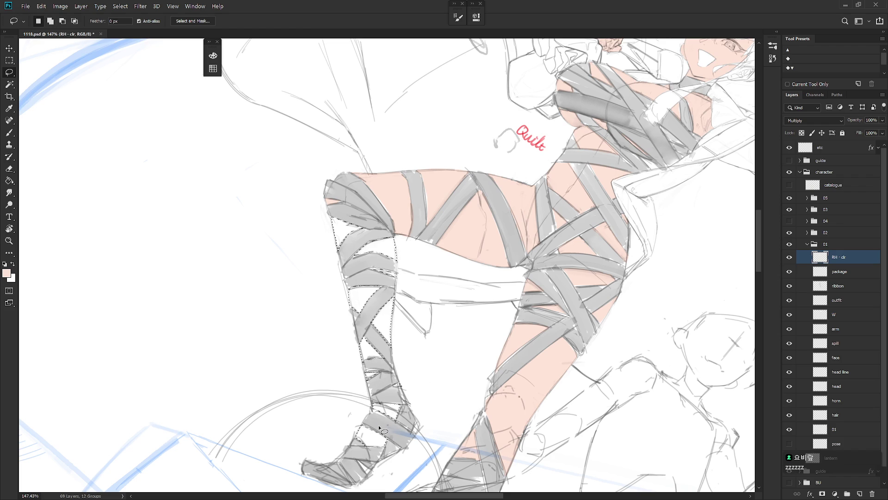
scroll(379, 425, "down", 1)
left_click_drag(540, 394, 517, 430)
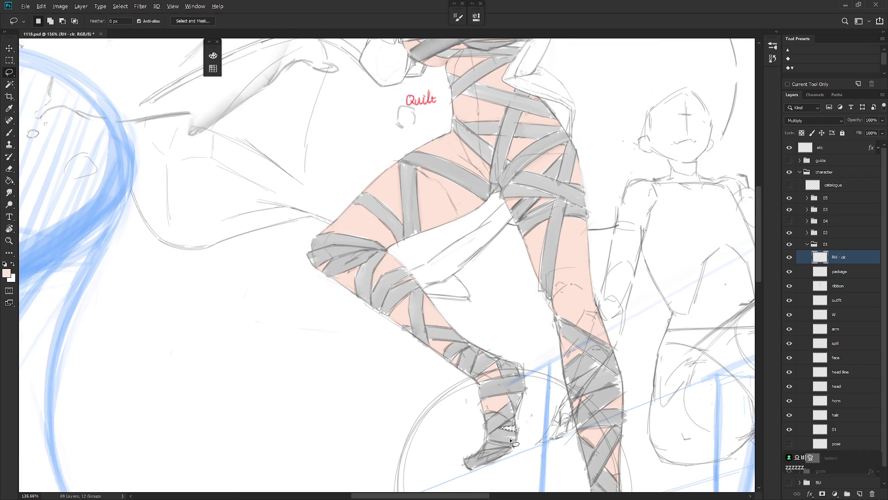
scroll(509, 438, "down", 5)
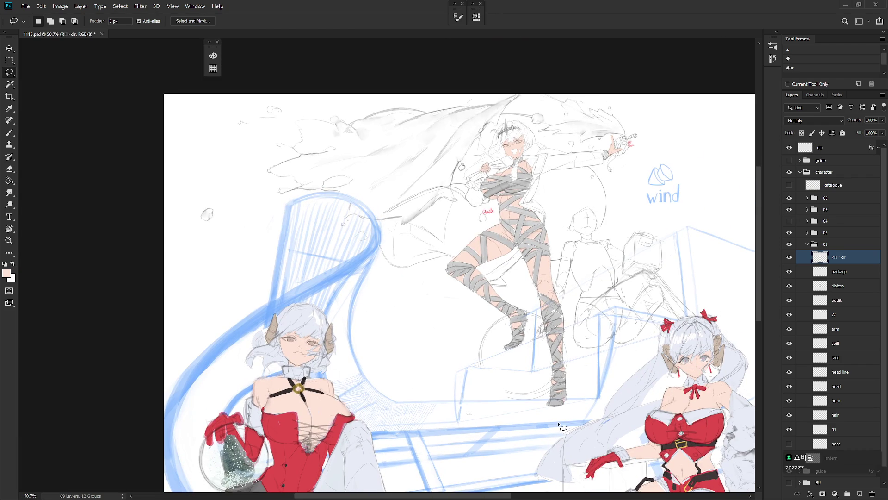
- Show group 04's dark-haired character, flip the canvas horizontally and switch to Brush
scroll(587, 411, "down", 1)
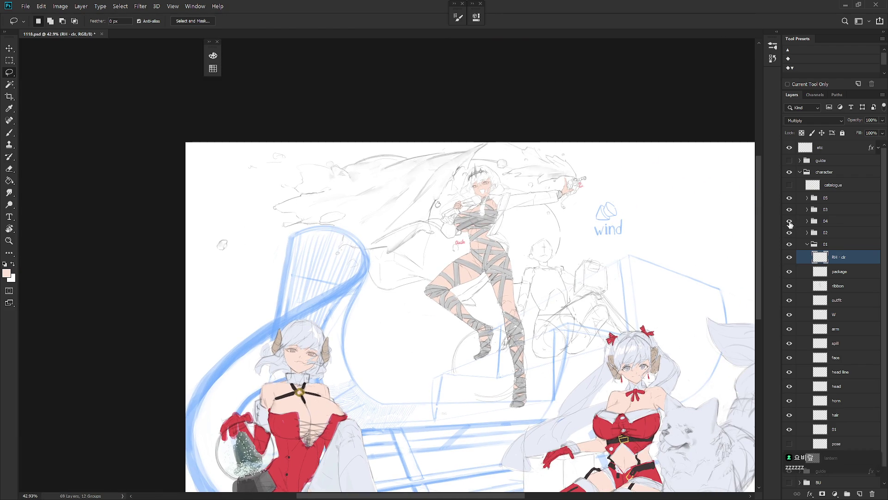
left_click(789, 220)
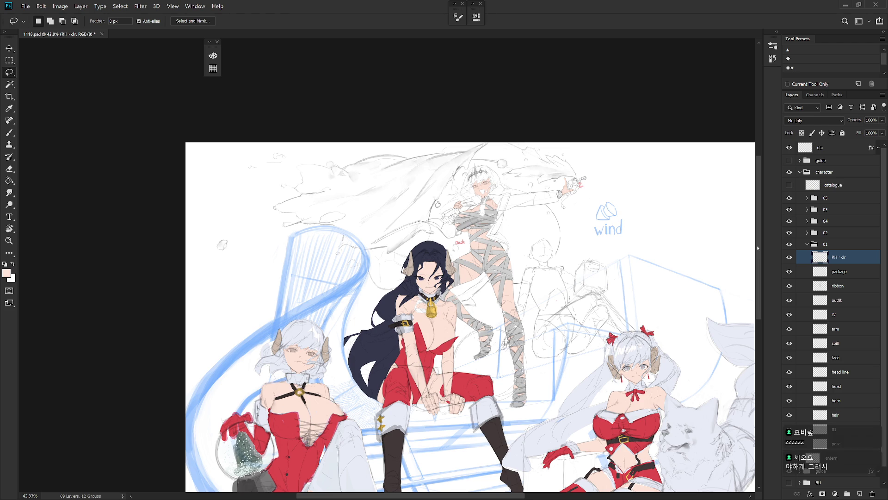
scroll(508, 359, "down", 2)
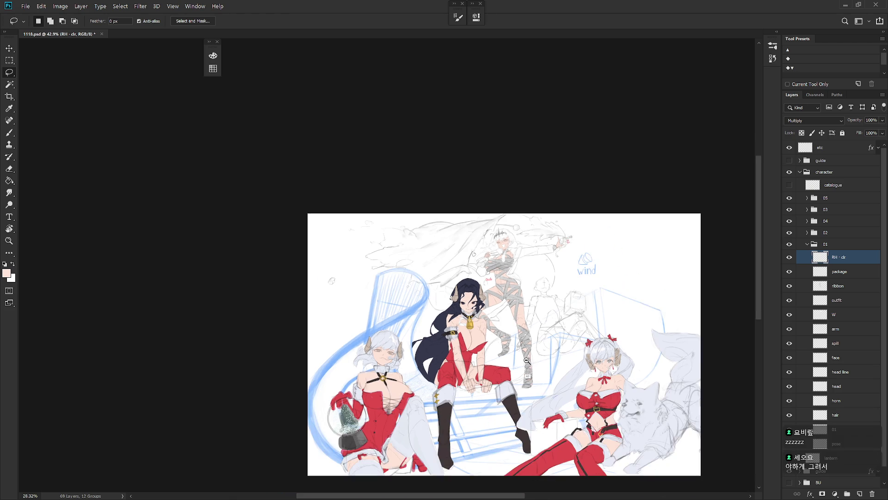
key("ctrl+shift+h")
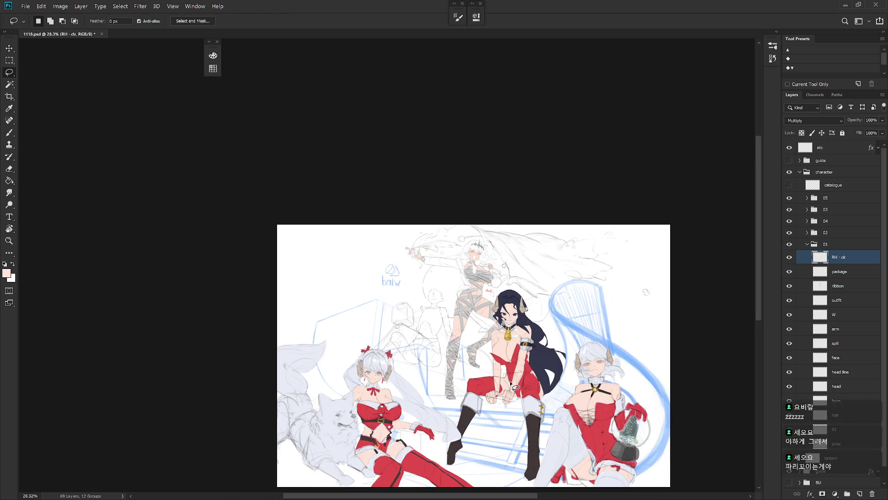
scroll(513, 386, "up", 2)
key("b")
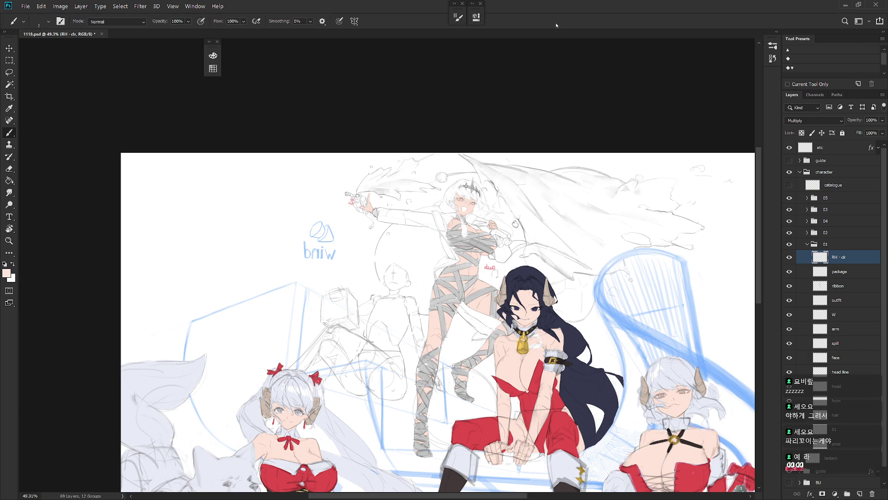
- Select RH · clr in group 04 and sample the red of her dress
scroll(509, 241, "down", 3)
scroll(531, 205, "down", 3)
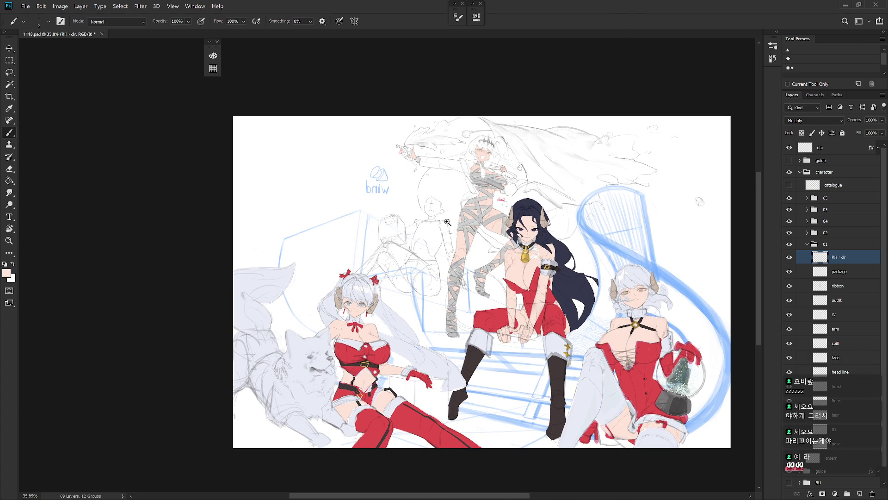
scroll(451, 166, "up", 5)
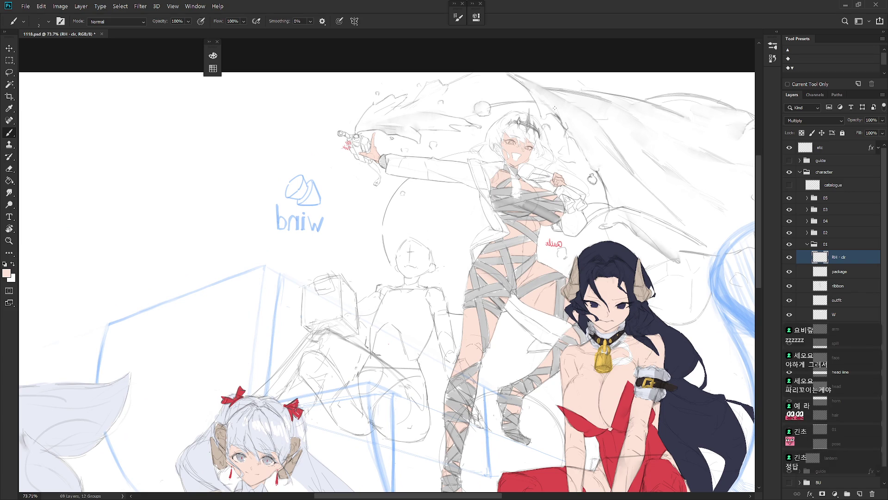
left_click(808, 221)
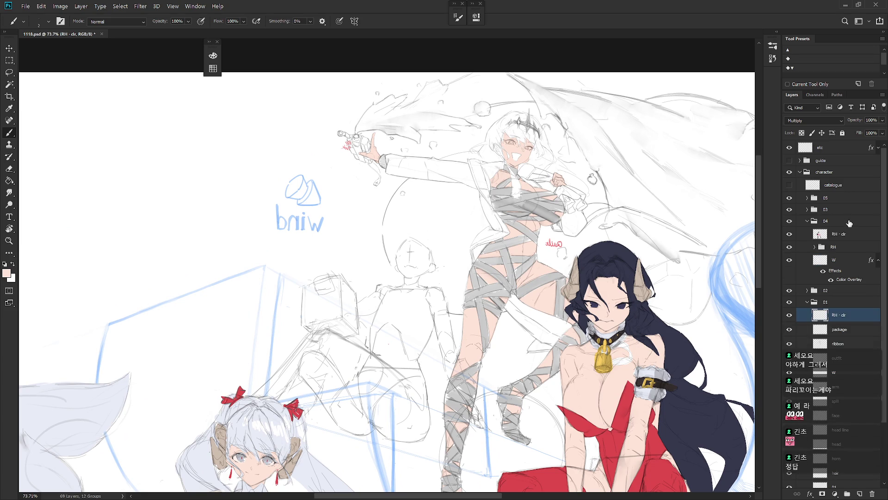
left_click(836, 235)
left_click(623, 416, "alt")
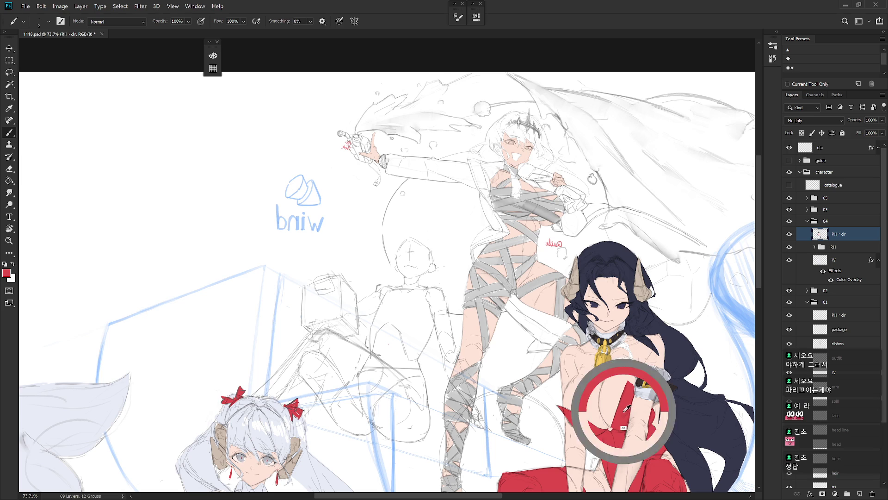
- On the RH · clr layer, lasso a coat sleeve along the bandaged character's outstretched arm
left_click(807, 223)
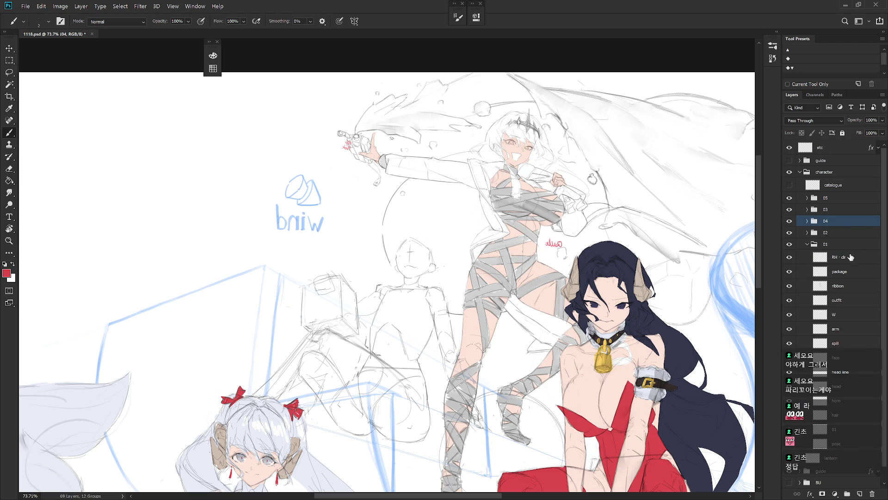
left_click(850, 257)
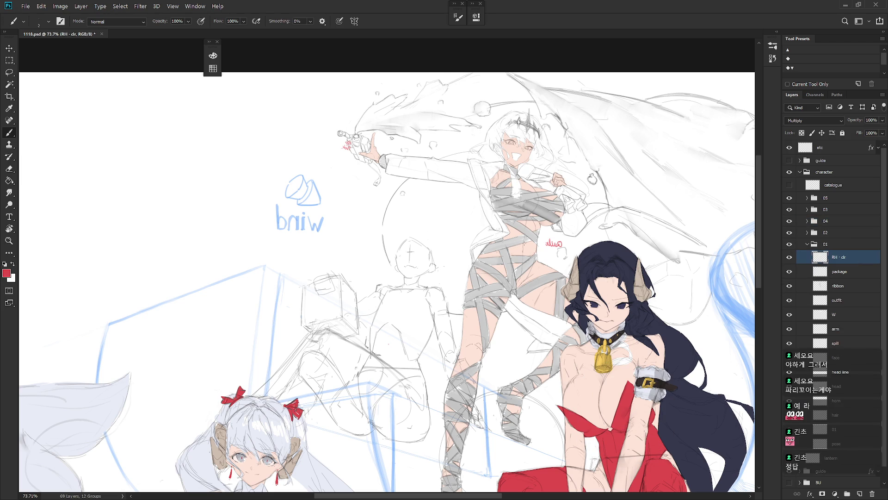
key("l")
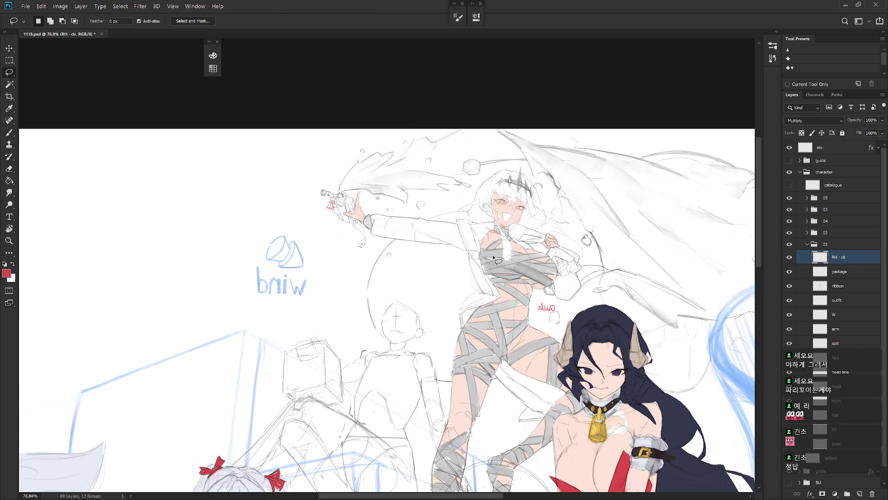
left_click_drag(476, 278, 494, 238, "ctrl")
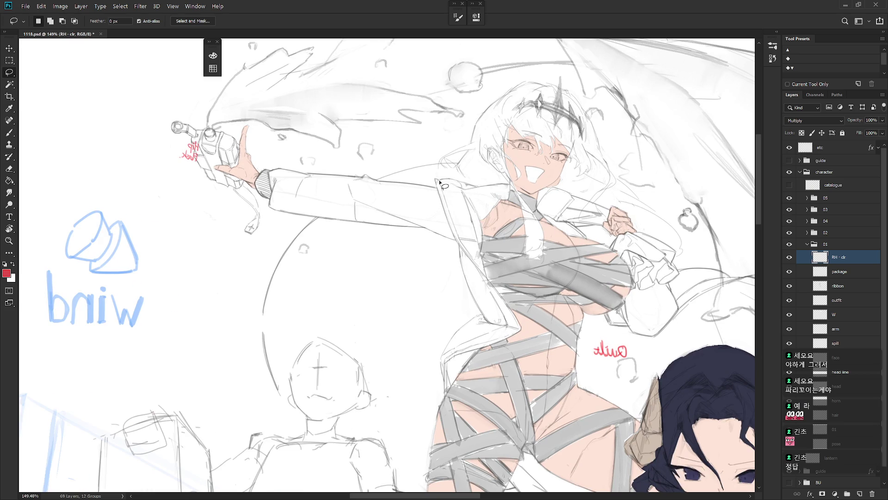
left_click_drag(445, 204, 456, 231)
left_click_drag(489, 281, 506, 302)
left_click_drag(475, 299, 466, 279)
mouse_move(460, 260)
left_mouse_down()
mouse_move(458, 247)
mouse_move(413, 218)
mouse_move(437, 192)
mouse_move(435, 179)
left_mouse_up()
- Rotate the view, add to the sleeve outline and fill it with red
key("r")
mouse_move(431, 411)
left_mouse_down()
mouse_move(450, 404)
mouse_move(535, 301)
mouse_move(536, 283)
mouse_move(491, 210)
mouse_move(444, 220)
mouse_move(437, 363)
mouse_move(434, 384)
mouse_move(416, 387)
mouse_move(407, 309)
mouse_move(417, 235)
mouse_move(397, 223)
mouse_move(394, 383)
mouse_move(403, 392)
mouse_move(414, 392)
mouse_move(422, 354)
mouse_move(428, 216)
mouse_move(393, 220)
left_mouse_up()
key("l")
key("alt+BackSpace")
key("ctrl+d")
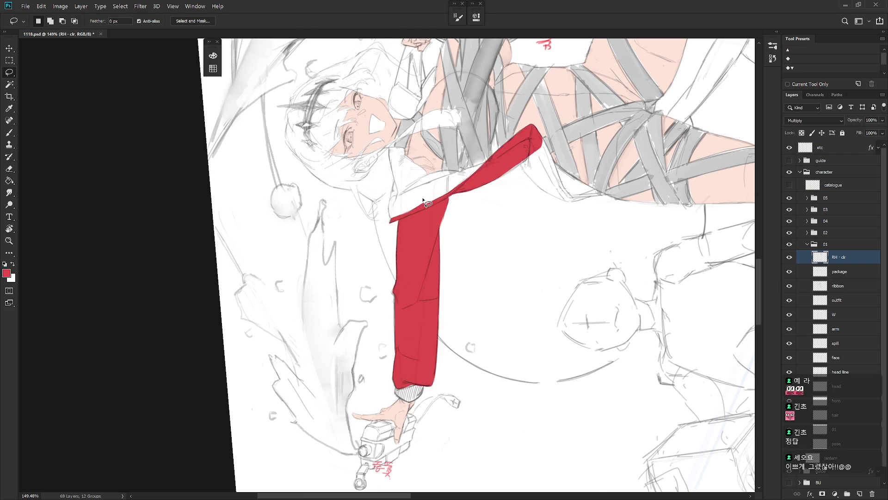
- Outline the coat front below the red sleeve down past the hip and fill it red
key("Escape")
mouse_move(513, 416)
left_mouse_down()
mouse_move(466, 337)
mouse_move(475, 325)
left_mouse_up()
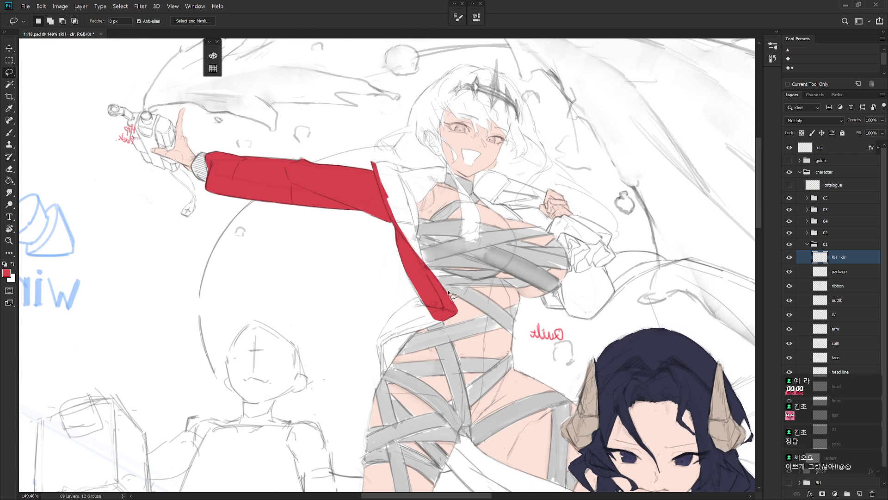
left_click_drag(405, 267, 421, 301)
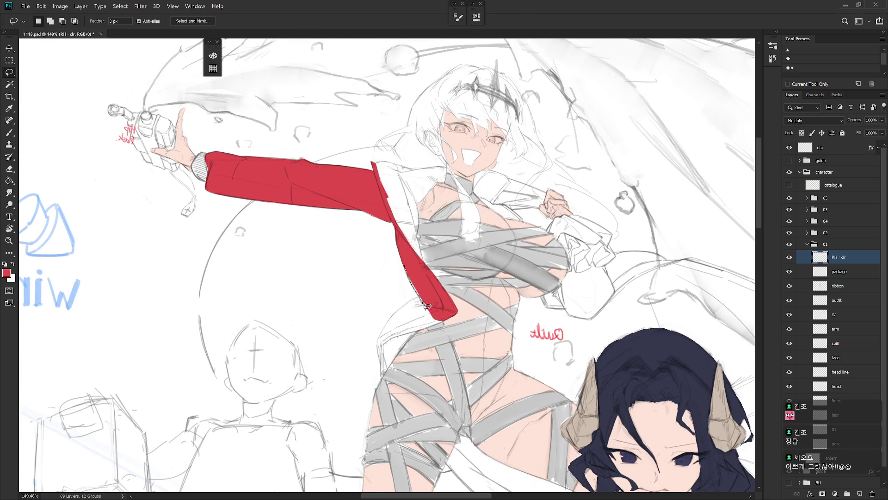
mouse_move(431, 266)
left_mouse_down()
mouse_move(428, 303)
mouse_move(380, 339)
mouse_move(381, 380)
mouse_move(388, 348)
mouse_move(445, 316)
mouse_move(388, 348)
mouse_move(441, 320)
mouse_move(430, 324)
left_mouse_up()
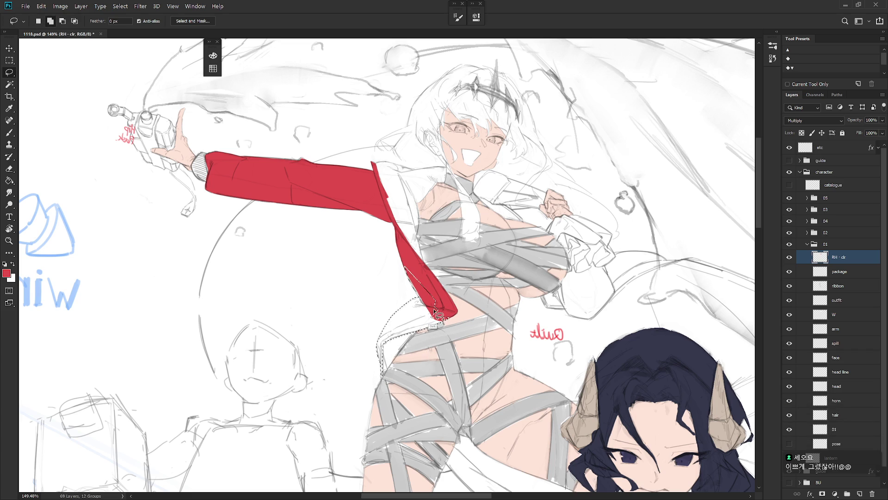
key("alt+BackSpace")
key("ctrl+d")
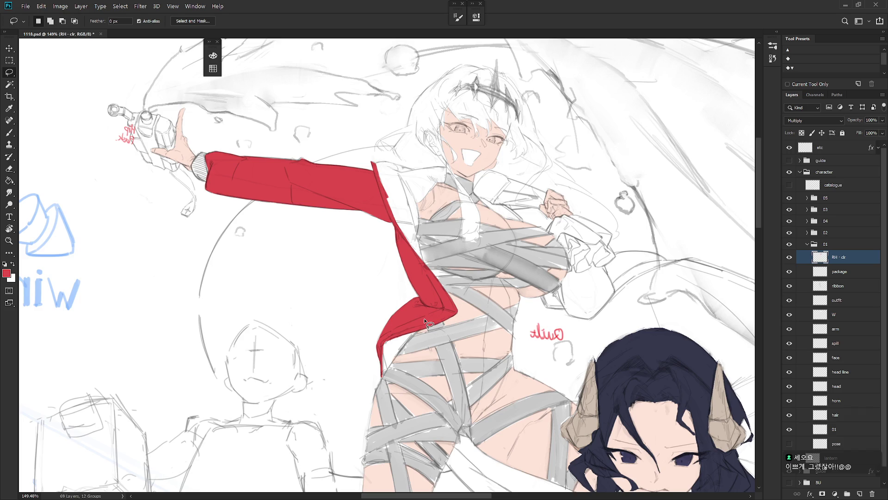
left_click_drag(527, 395, 524, 385)
key("ctrl+minus")
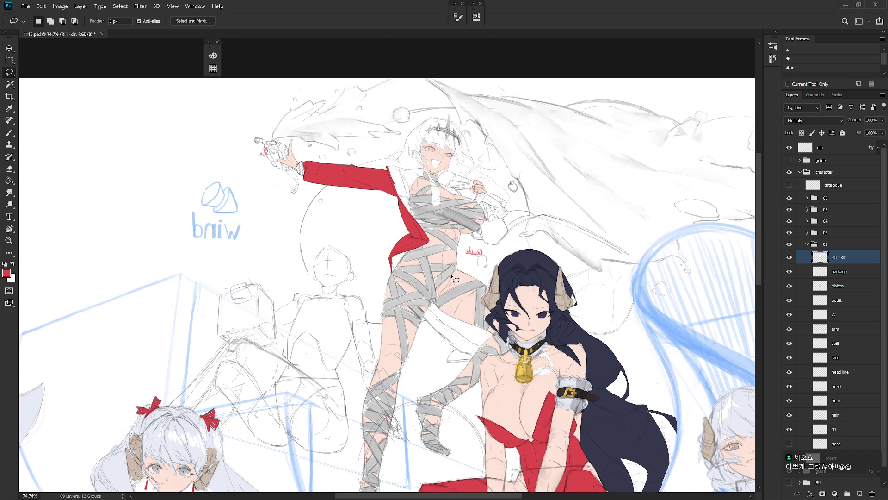
- Lasso a small pointed tail beside the thigh, fill it red, then restore the unflipped view
scroll(458, 344, "up", 3)
mouse_move(456, 353)
left_mouse_down()
mouse_move(440, 377)
mouse_move(485, 372)
mouse_move(455, 355)
mouse_move(440, 375)
left_mouse_up()
key("shift")
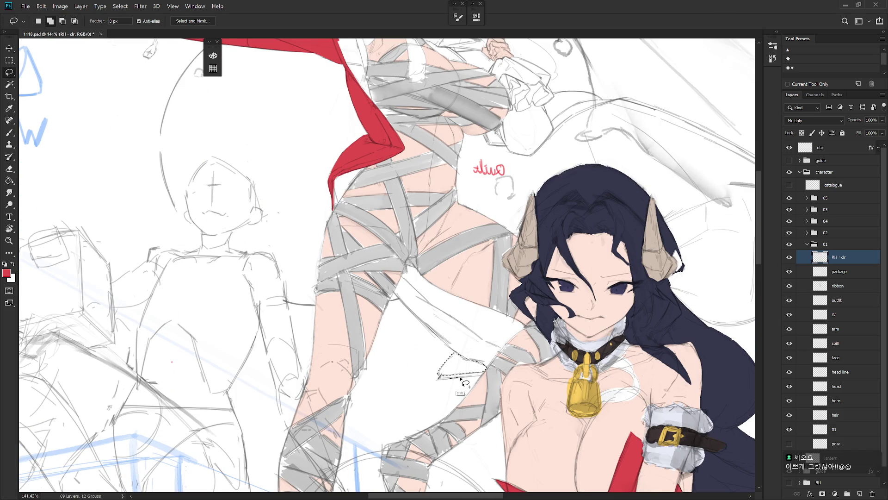
key("alt+BackSpace")
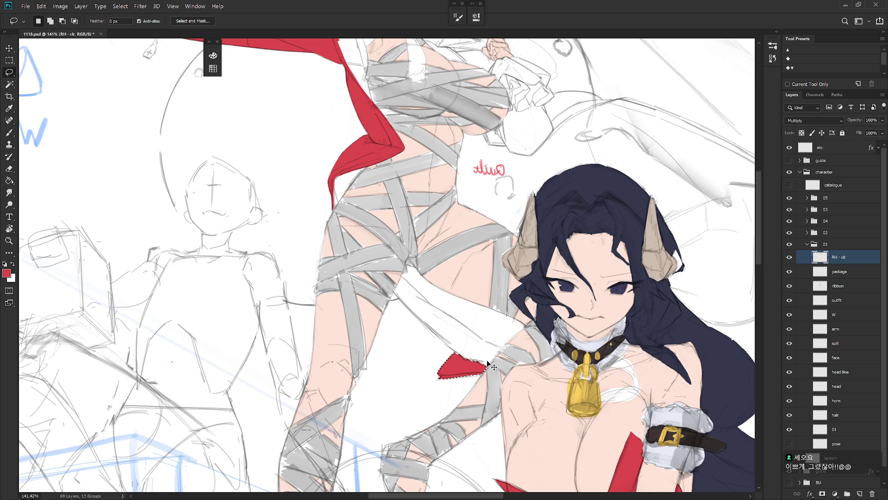
scroll(488, 366, "down", 2)
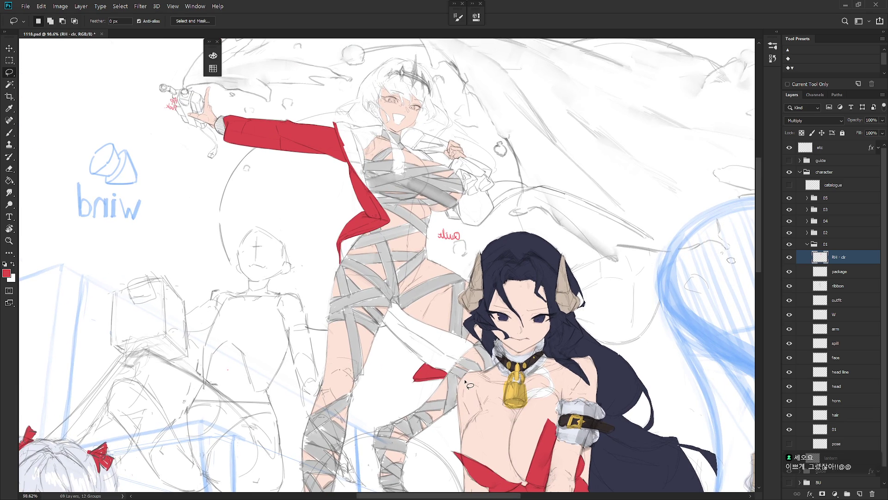
mouse_move(468, 383)
left_mouse_down()
mouse_move(358, 292)
mouse_move(393, 387)
mouse_move(385, 383)
mouse_move(359, 313)
left_mouse_up()
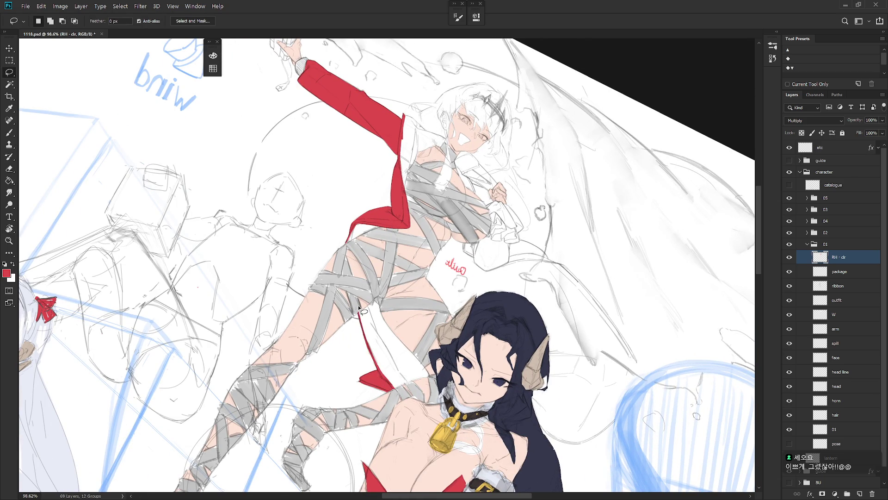
scroll(359, 307, "down", 5)
key("ctrl+shift+h")
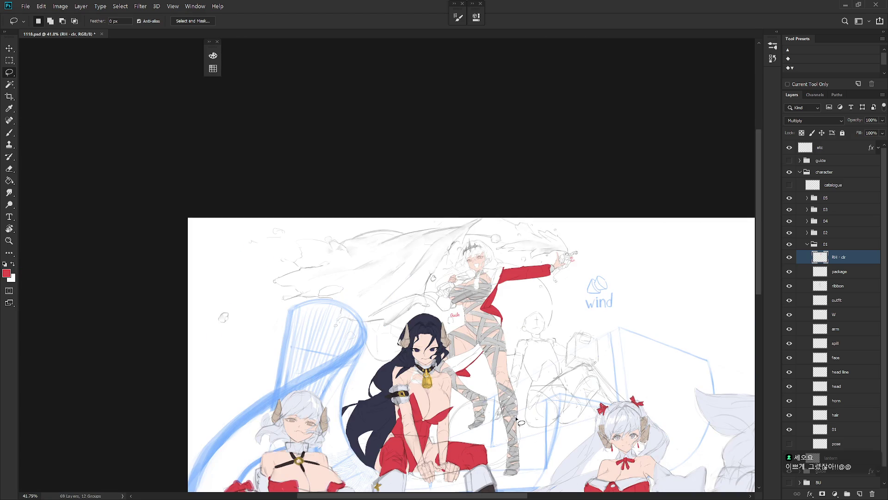
- Fill the sleeve around the clutching hand with red, then hide the grey smoke sketch layer
scroll(528, 322, "up", 4)
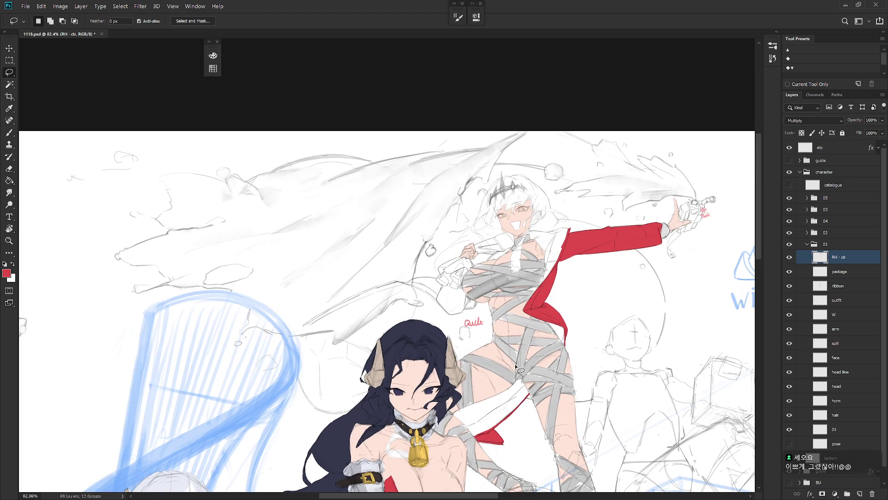
scroll(515, 363, "up", 2)
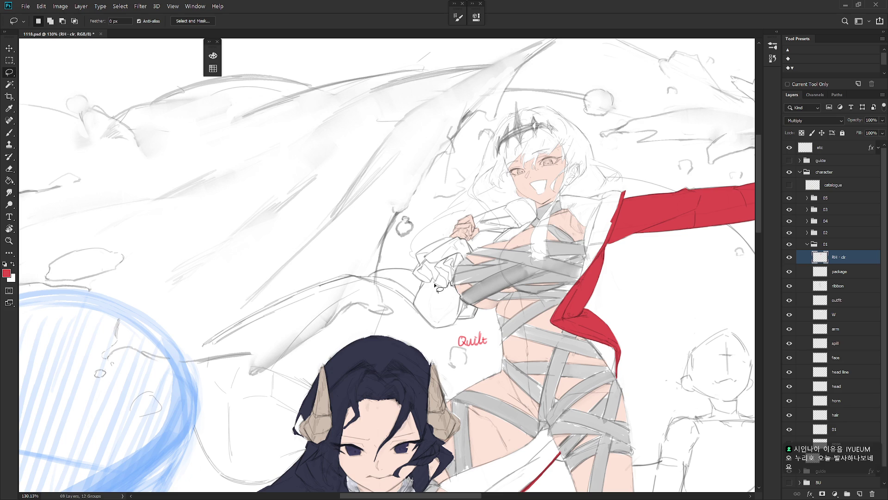
mouse_move(422, 282)
left_mouse_down()
mouse_move(428, 309)
mouse_move(455, 324)
mouse_move(476, 303)
mouse_move(442, 338)
mouse_move(451, 305)
mouse_move(424, 283)
mouse_move(414, 308)
mouse_move(432, 335)
mouse_move(451, 281)
left_mouse_up()
key("alt+BackSpace")
scroll(391, 356, "down", 5)
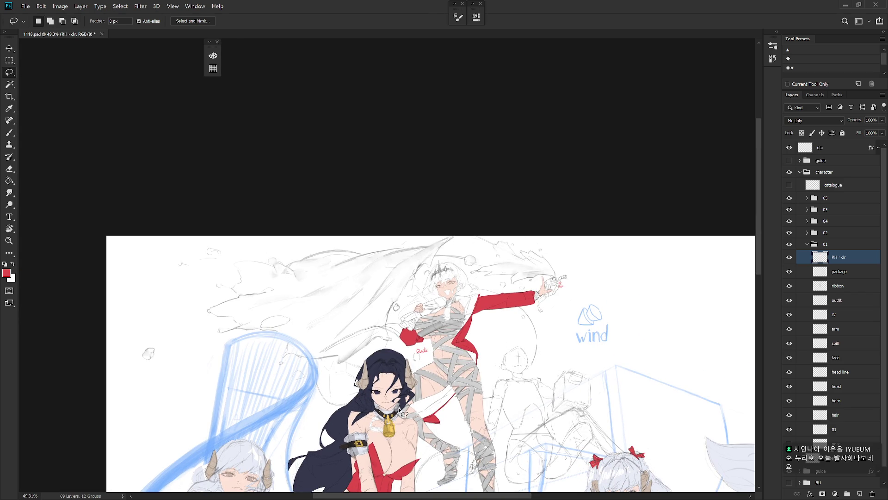
left_click_drag(398, 407, 403, 344)
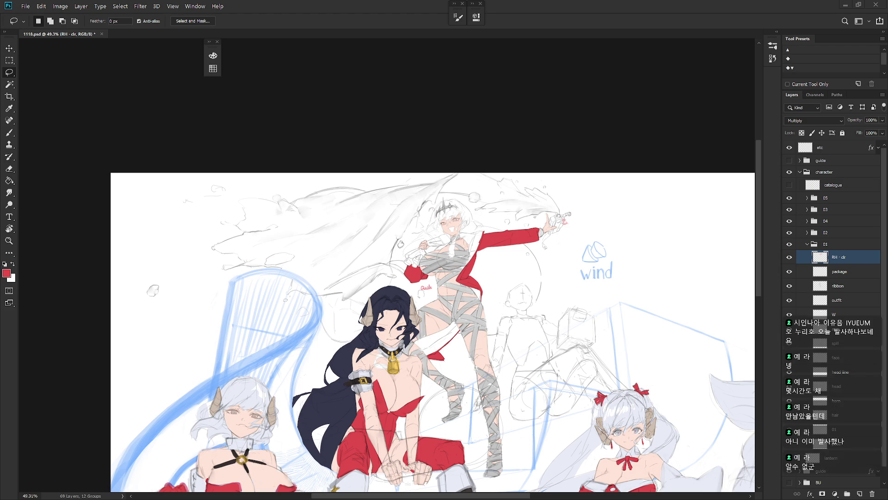
scroll(377, 289, "up", 3)
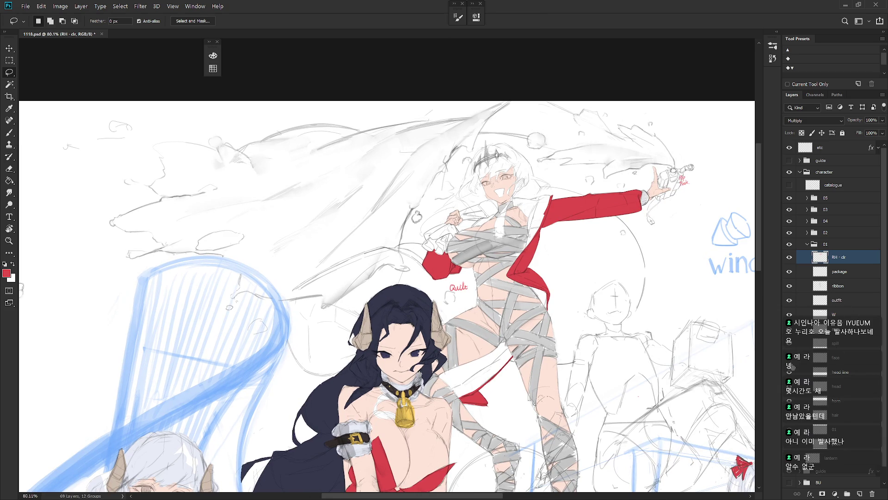
left_click(790, 345)
- Add a pointed red flare to the lower sleeve cuff below the clutching hand
left_click_drag(505, 364, 541, 377)
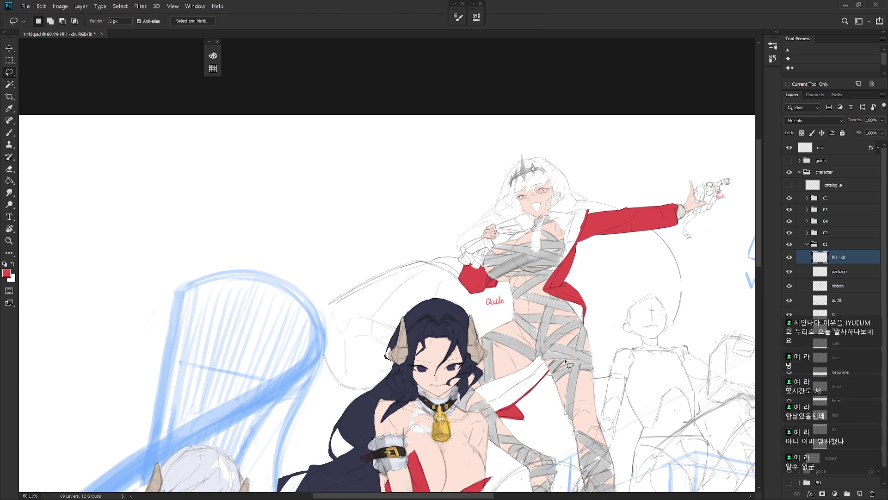
scroll(483, 282, "up", 2)
mouse_move(484, 281)
left_mouse_down()
mouse_move(421, 245)
mouse_move(401, 251)
mouse_move(453, 241)
mouse_move(453, 225)
mouse_move(423, 230)
mouse_move(412, 248)
left_mouse_up()
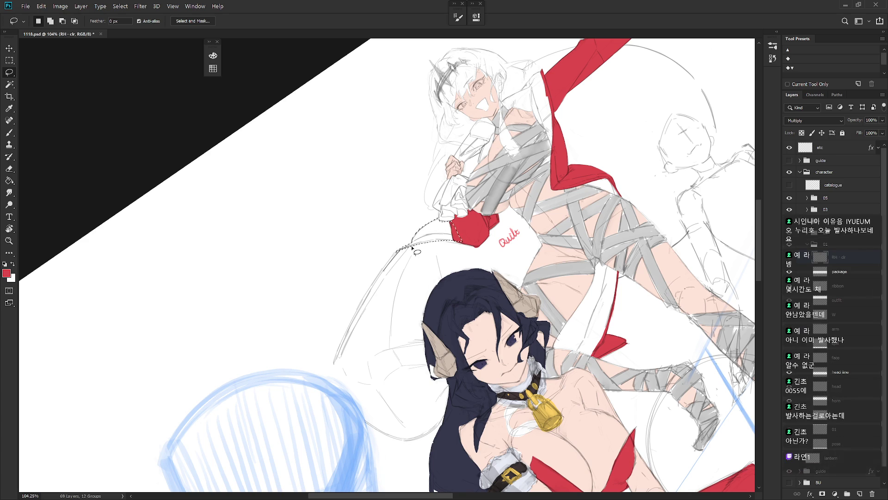
key("alt+BackSpace")
key("ctrl+d")
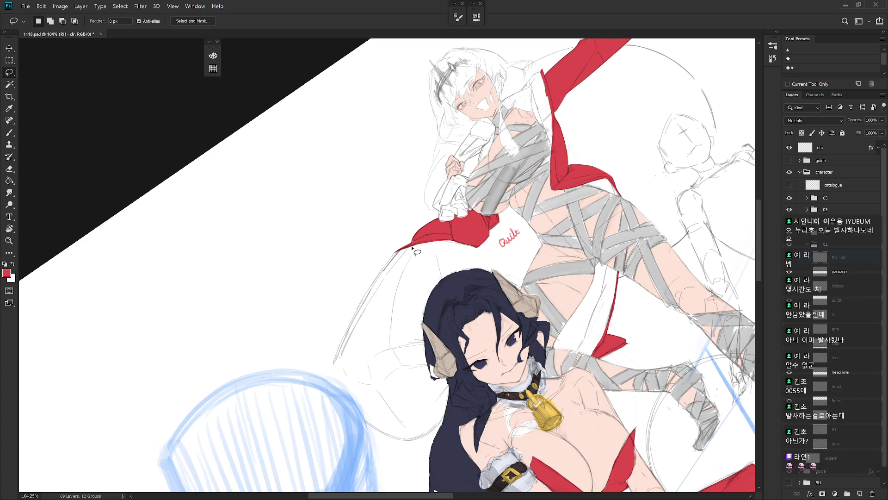
key("Escape")
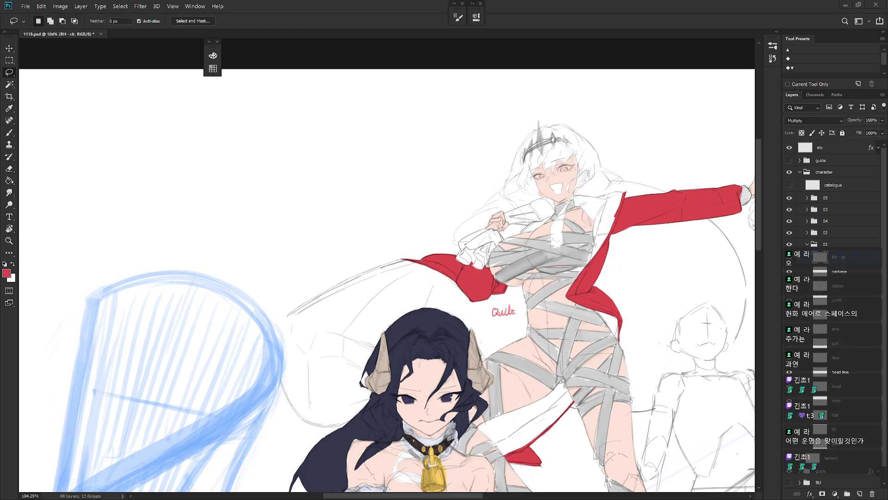
mouse_move(548, 211)
left_mouse_down()
mouse_move(496, 269)
mouse_move(493, 249)
mouse_move(518, 253)
left_mouse_up()
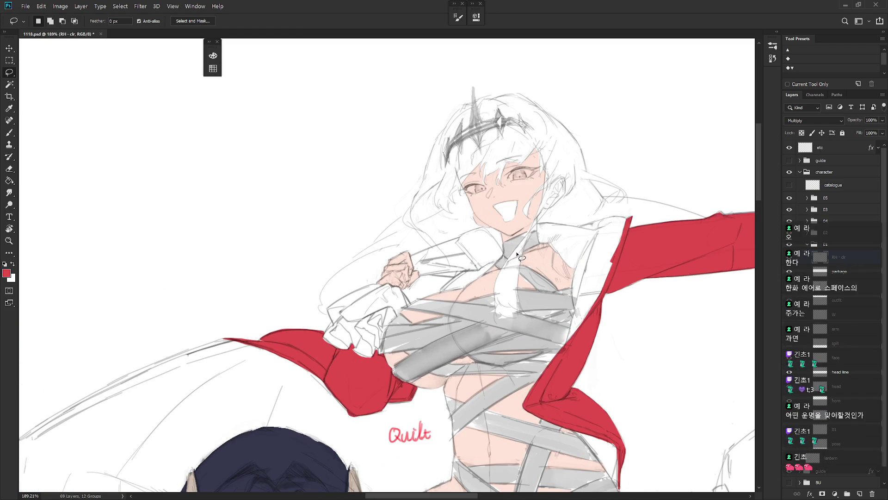
scroll(609, 359, "down", 3)
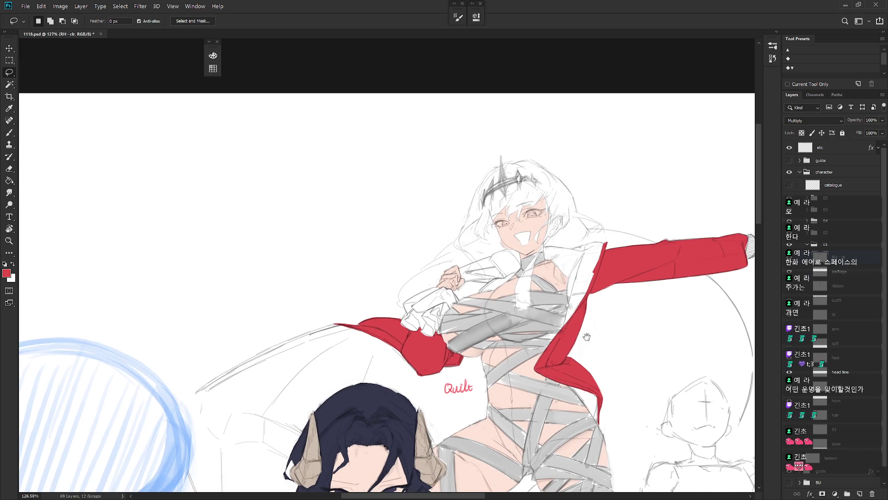
mouse_move(607, 380)
left_mouse_down()
mouse_move(568, 330)
mouse_move(568, 368)
mouse_move(572, 341)
left_mouse_up()
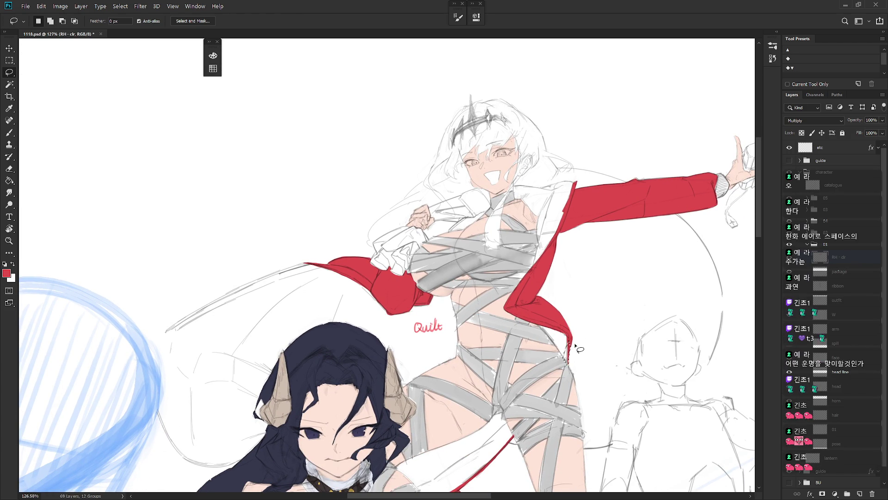
scroll(578, 352, "down", 6)
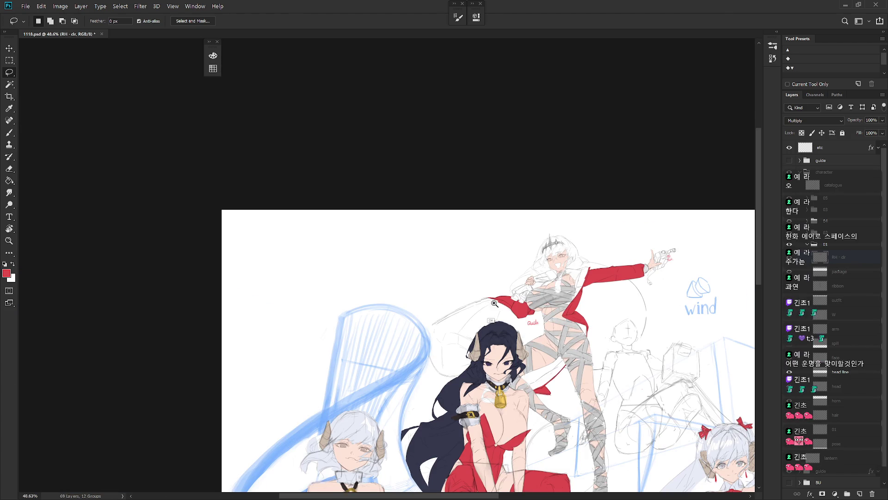
scroll(485, 309, "up", 3)
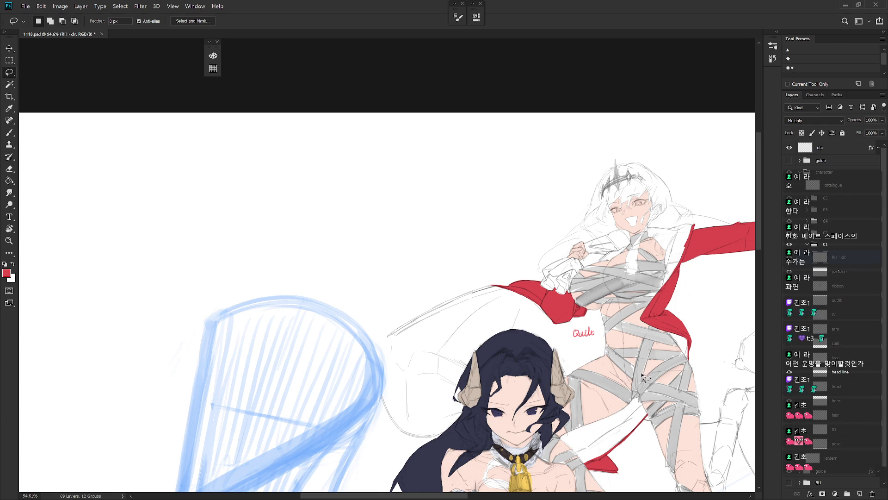
left_click_drag(664, 344, 534, 409)
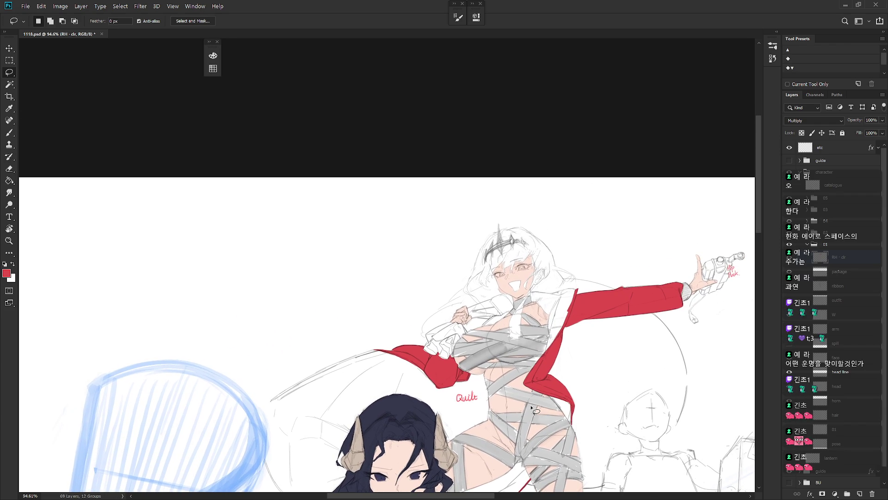
scroll(542, 273, "up", 2)
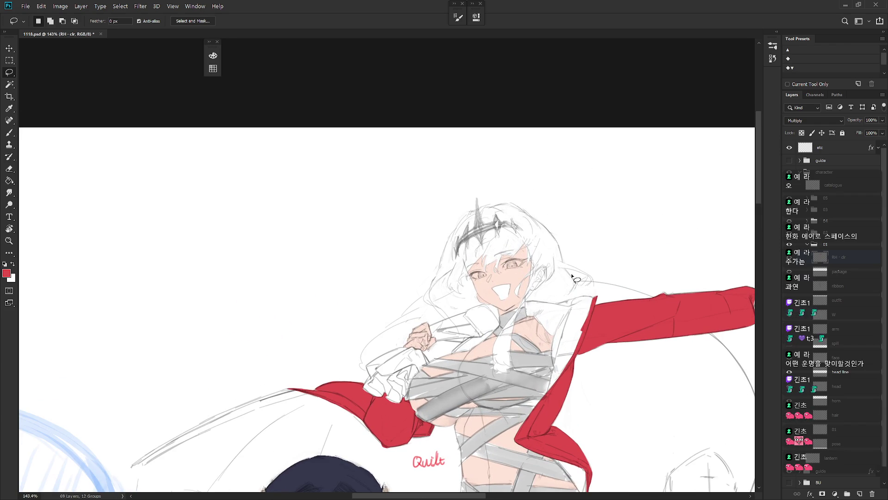